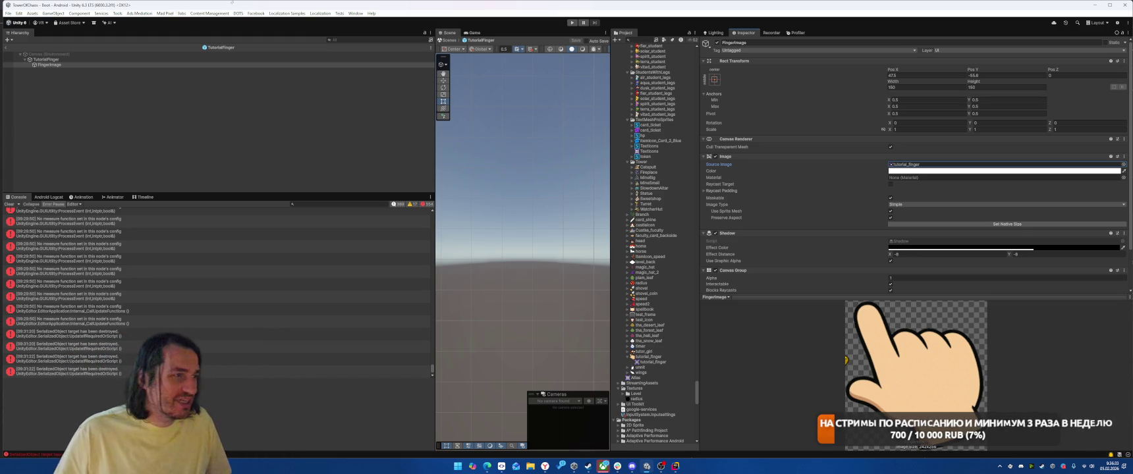
Step: Filter the project assets with '_8' and show the nova_8x3 texture's import settings
click(641, 40)
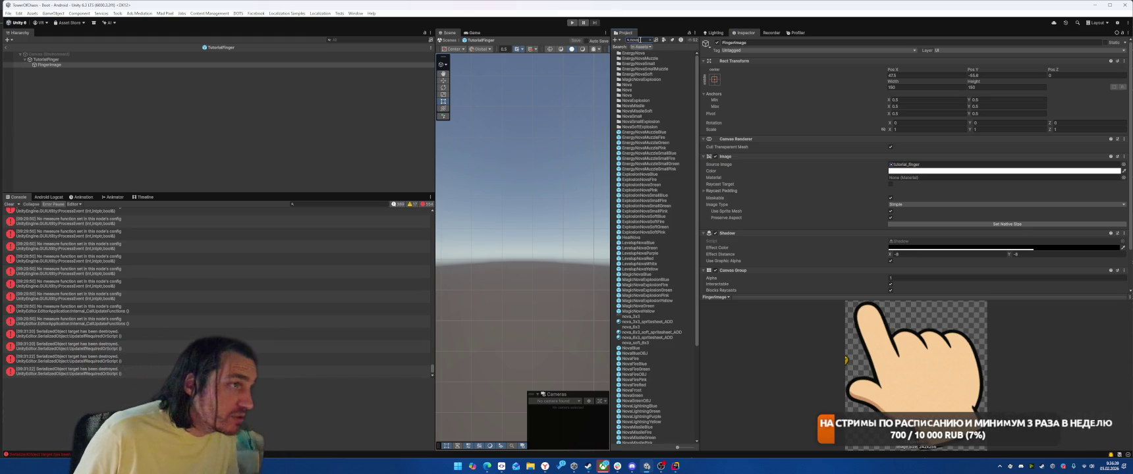
text(_8)
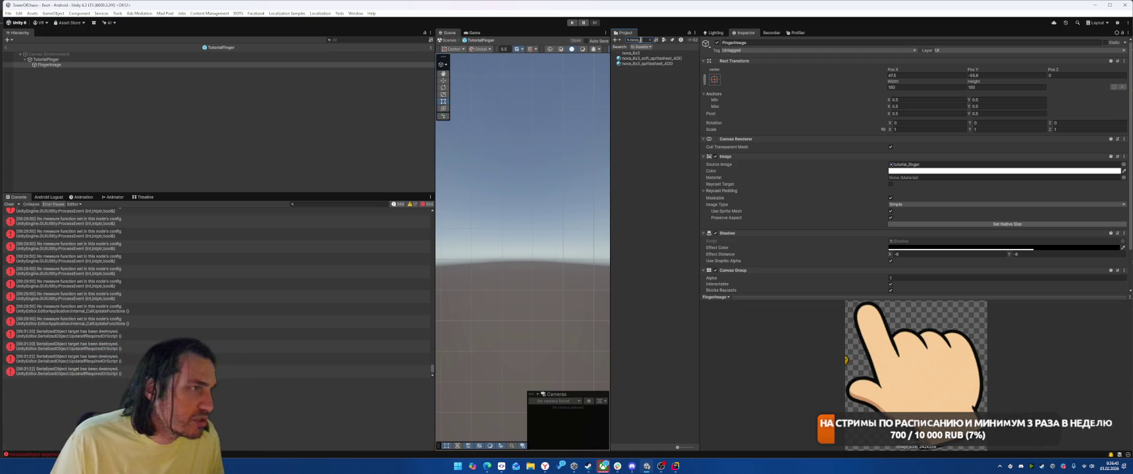
click(630, 53)
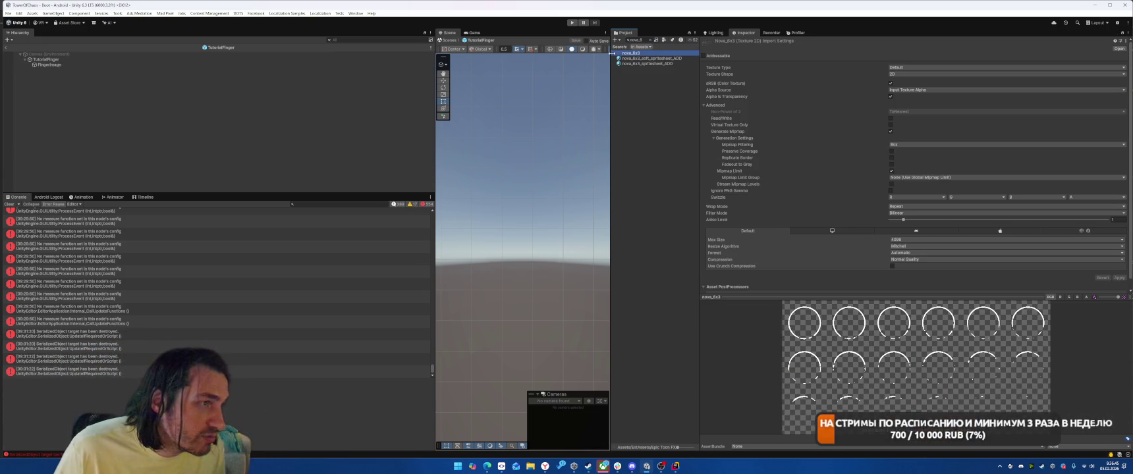
Step: Reimport nova_8x3 at 512 max size with crunch compression, then clear the asset search
click(906, 240)
click(930, 267)
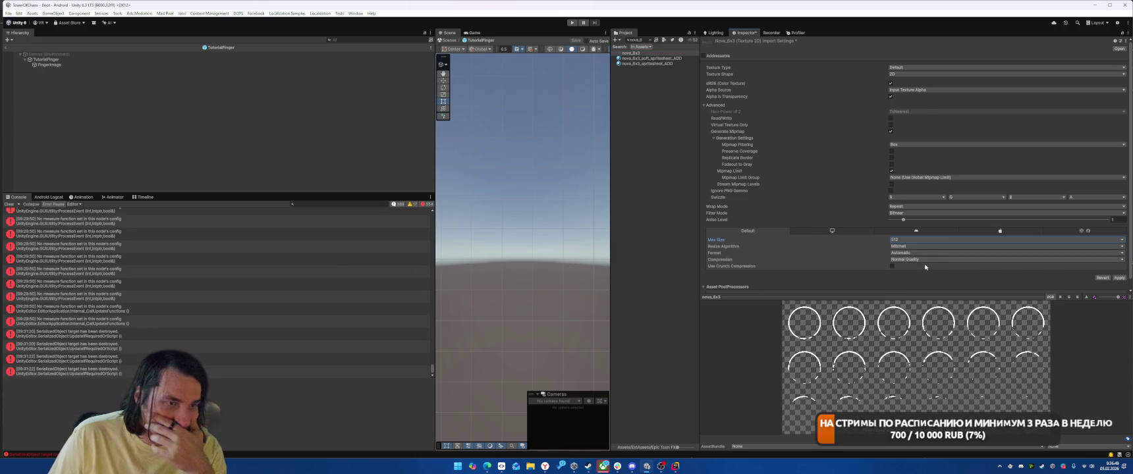
click(892, 266)
click(1113, 284)
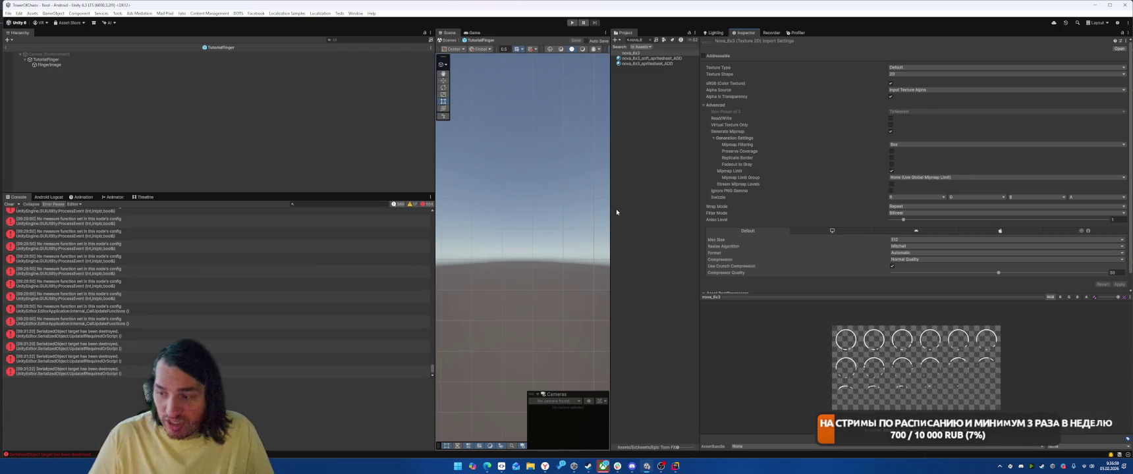
click(651, 41)
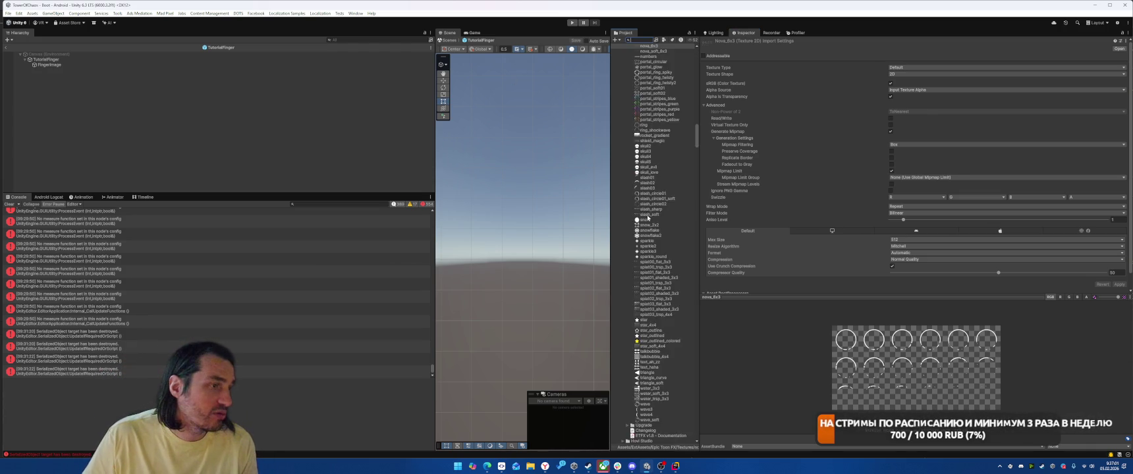
Step: Collapse the JMO Assets, Layer Lab, Skyden_Games, Models, Prefabs, Scenes, Scripts and SO folders
scroll(668, 254, down, 1)
click(623, 269)
scroll(626, 191, down, 3)
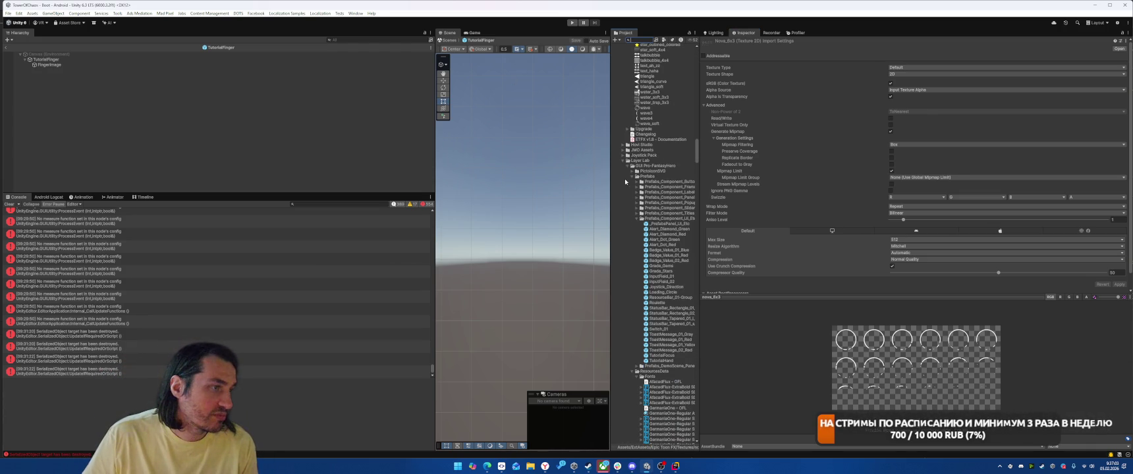
click(624, 161)
click(623, 187)
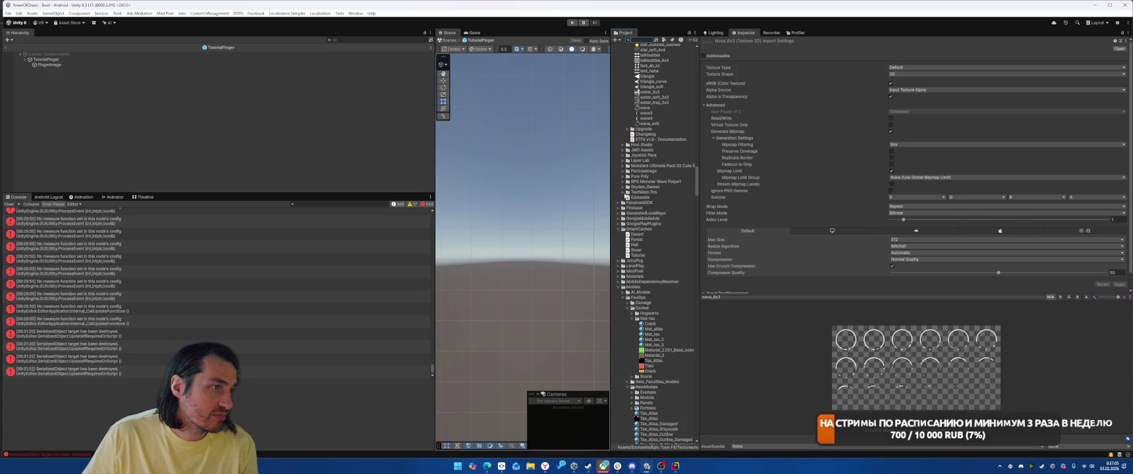
scroll(623, 248, down, 1)
click(620, 247)
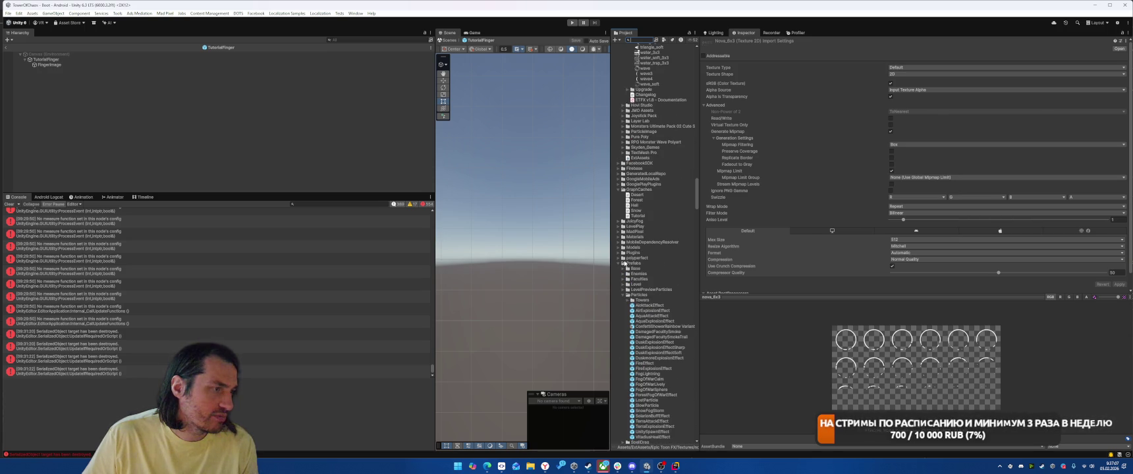
click(619, 264)
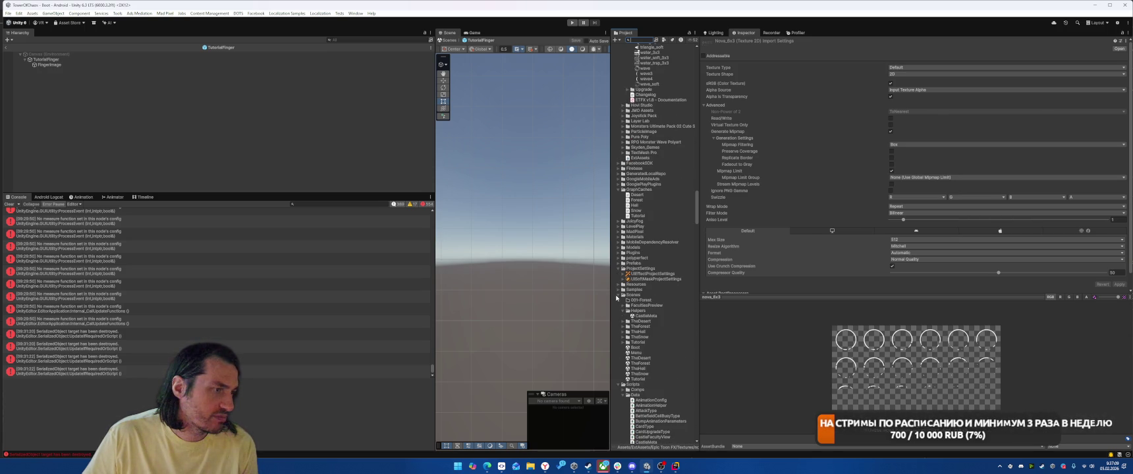
click(618, 295)
click(619, 300)
scroll(629, 305, down, 3)
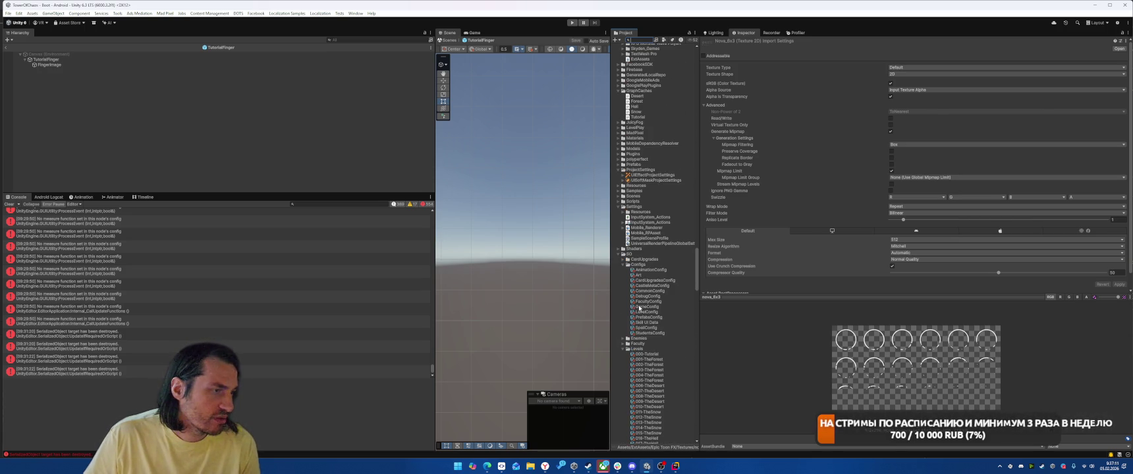
click(620, 254)
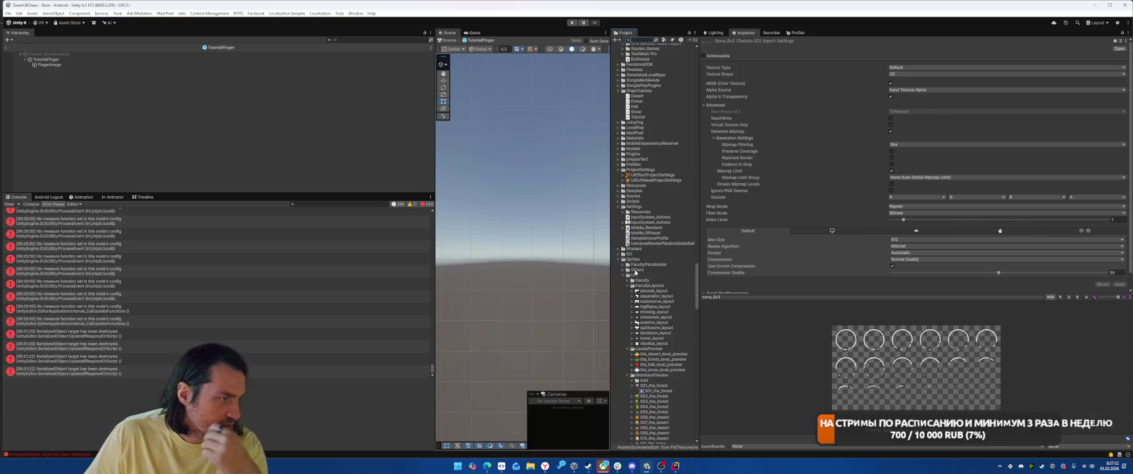
Step: Expand Sprites/Others and compare the logo, logo_back and zlodey_logo textures
click(623, 270)
click(639, 281)
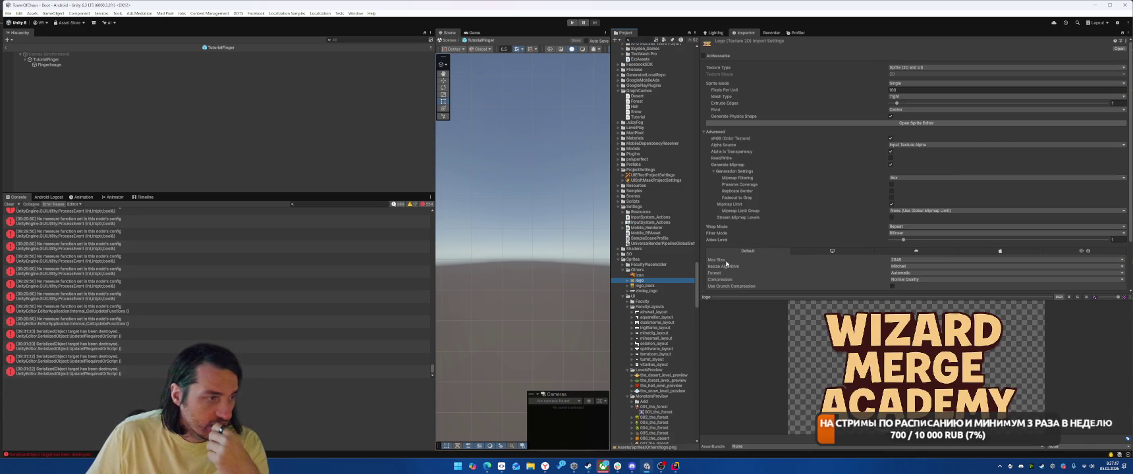
click(659, 286)
click(659, 281)
click(659, 286)
click(658, 281)
click(658, 286)
click(659, 281)
click(658, 286)
click(659, 280)
click(659, 286)
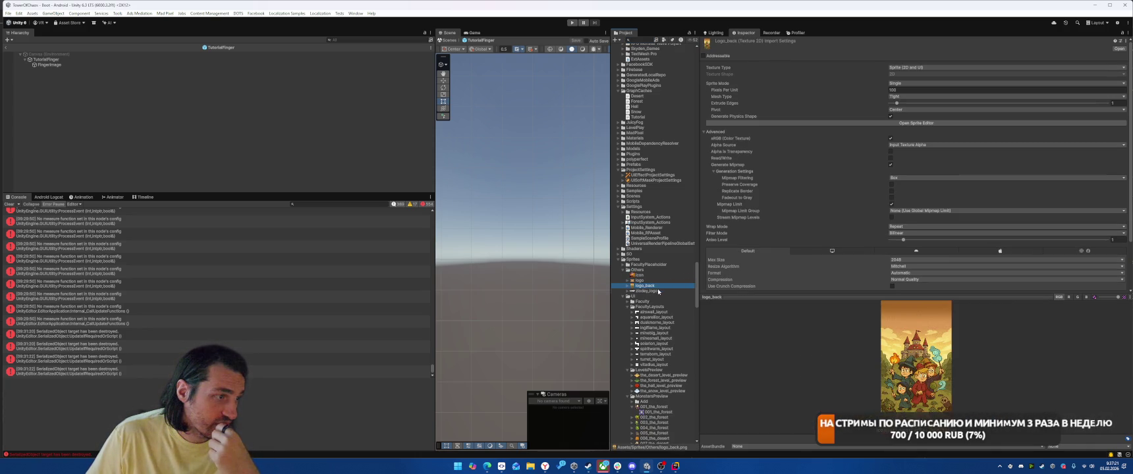
click(659, 291)
click(657, 281)
click(657, 286)
click(657, 281)
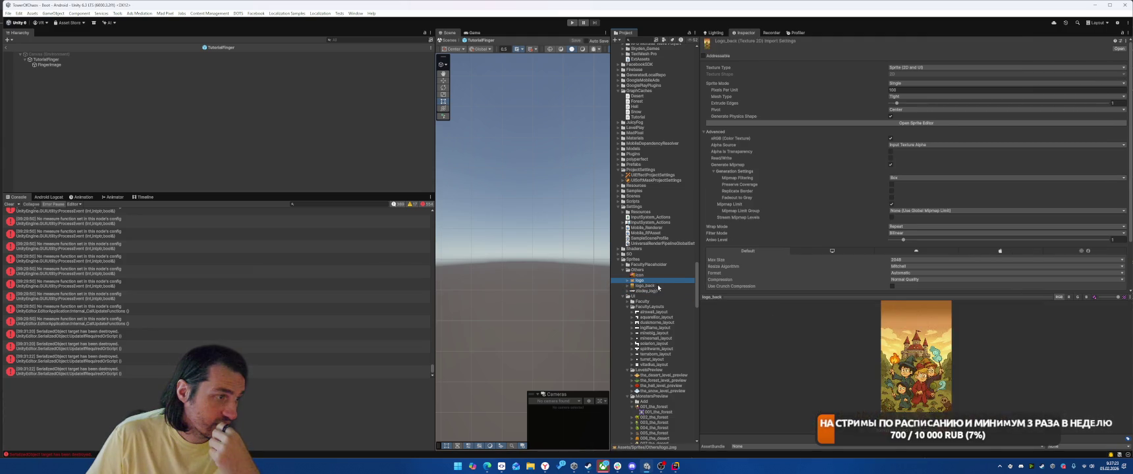
click(658, 291)
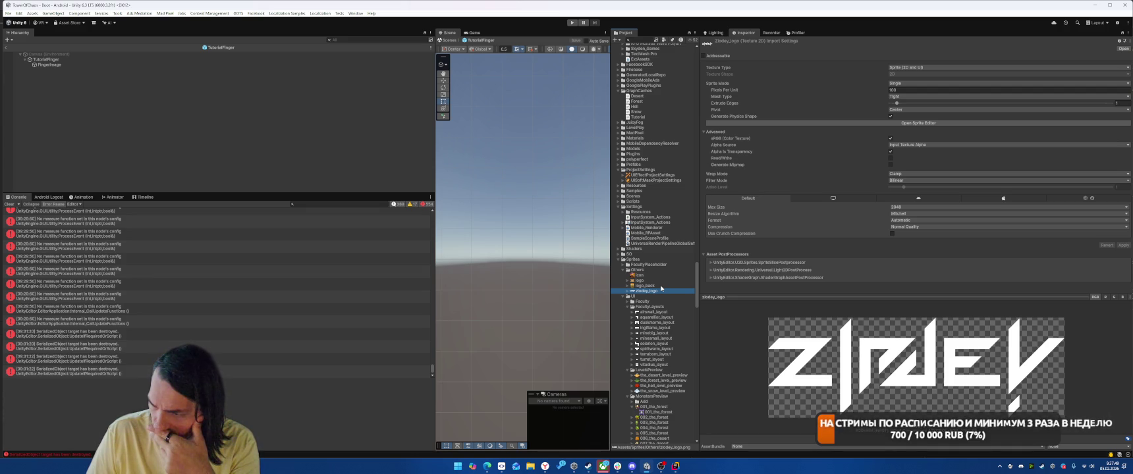
click(637, 270)
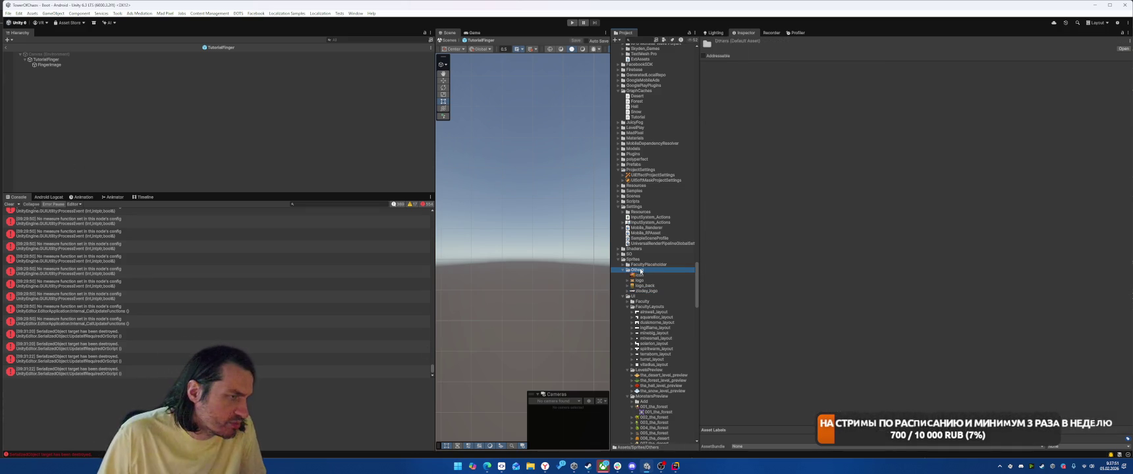
Step: Create a new sprite atlas named 'logo' in the Others folder
right_click(640, 271)
mouse_move(659, 39)
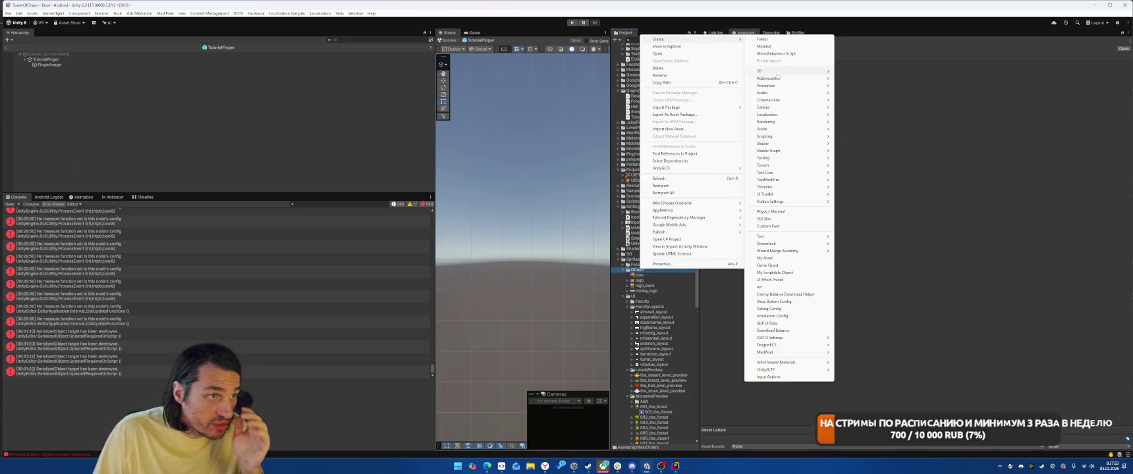
mouse_move(790, 71)
click(855, 86)
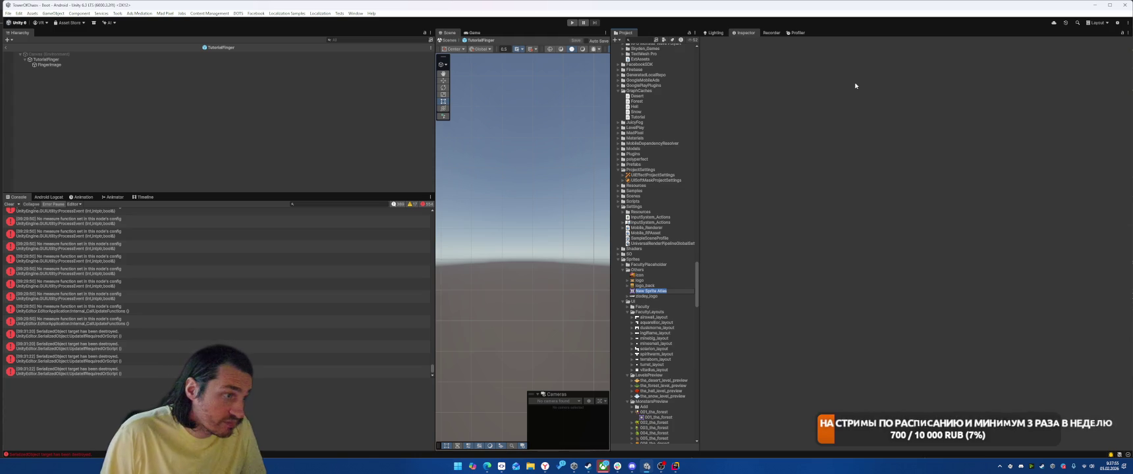
text(logo)
key(Return)
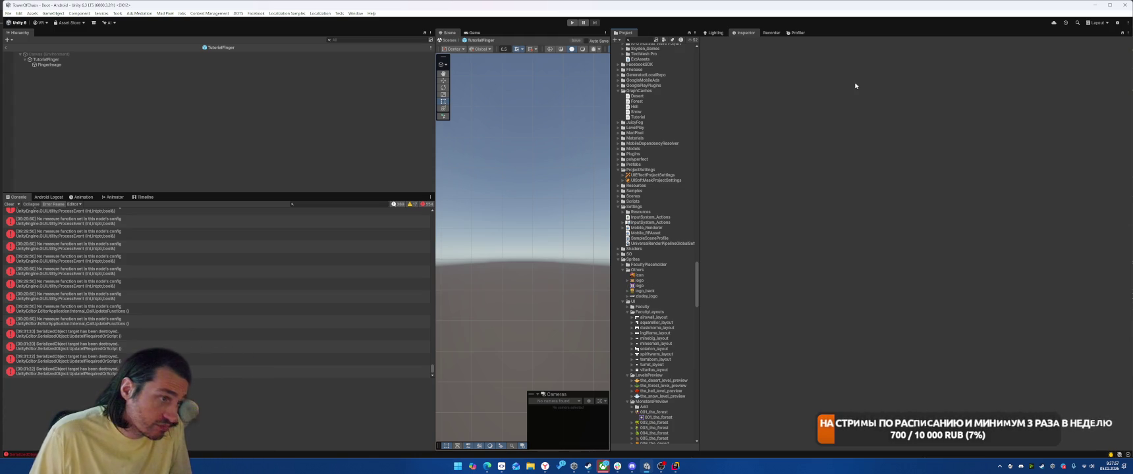
Step: Pack logo and logo_back into the atlas with crunch compression and apply
click(645, 286)
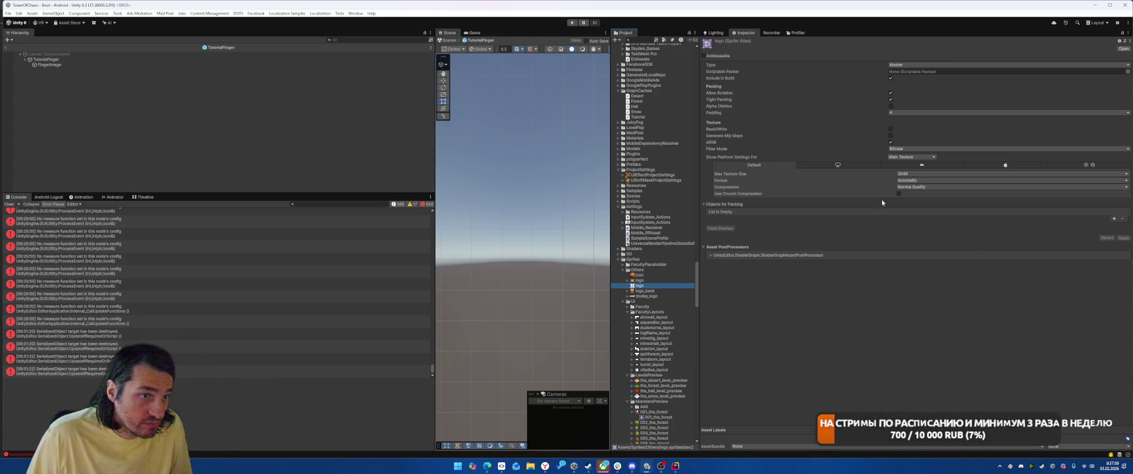
mouse_move(642, 282)
mouse_down()
mouse_move(717, 208)
mouse_move(685, 250)
mouse_move(757, 211)
mouse_move(791, 214)
mouse_up()
click(899, 194)
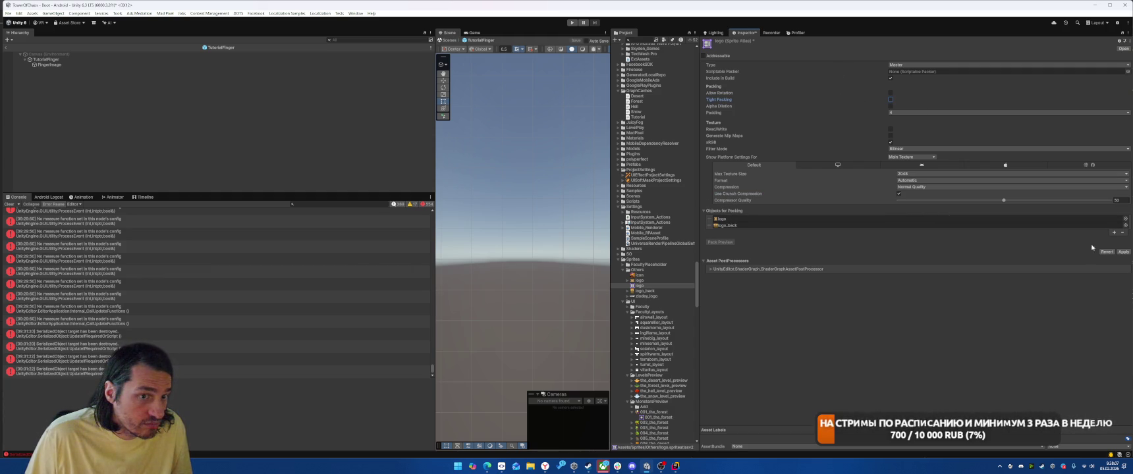
click(1121, 251)
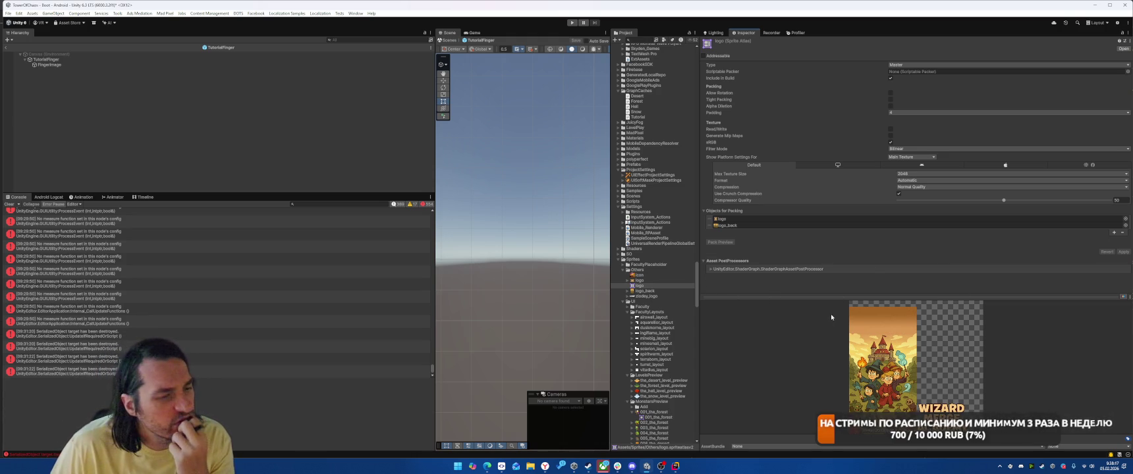
Step: Review logo, logo_back and the atlas, then import logo_back with compression None
click(641, 291)
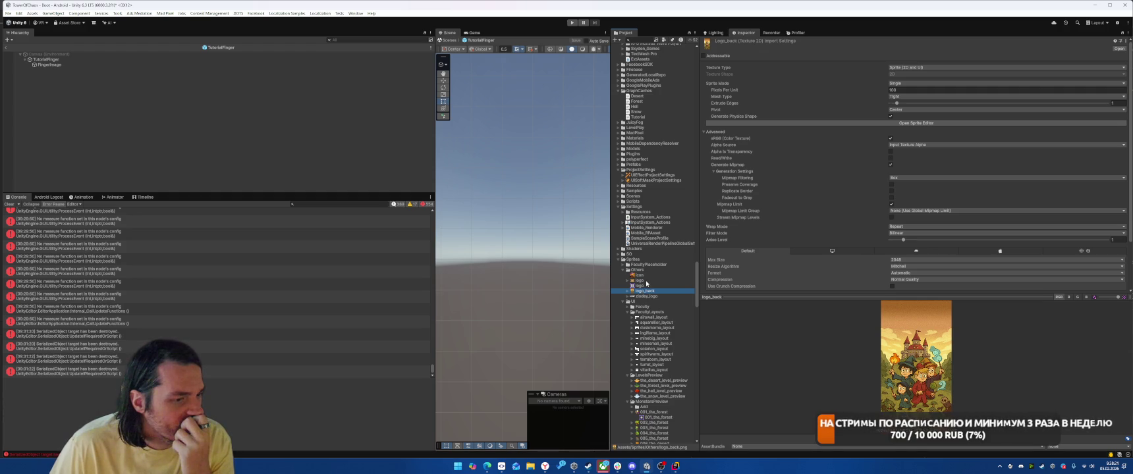
click(647, 281)
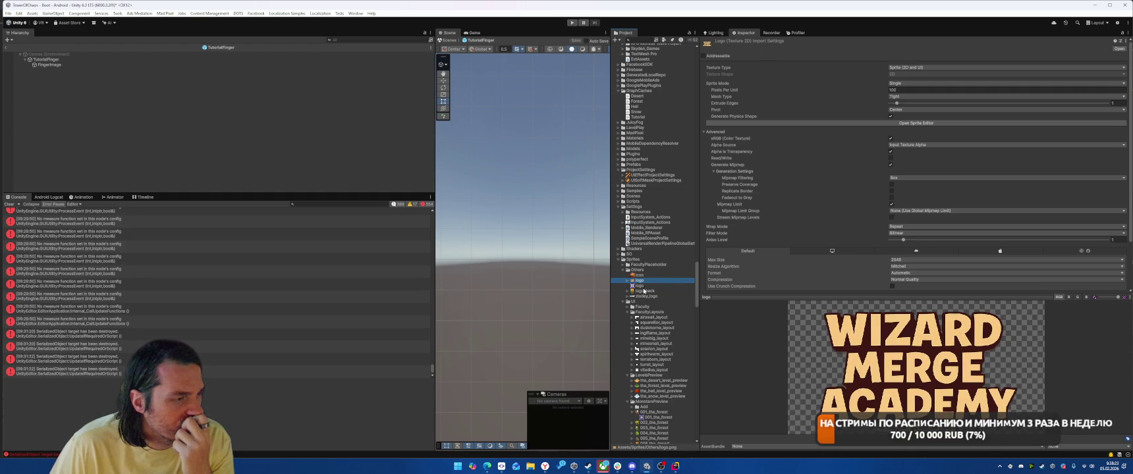
click(641, 291)
click(643, 286)
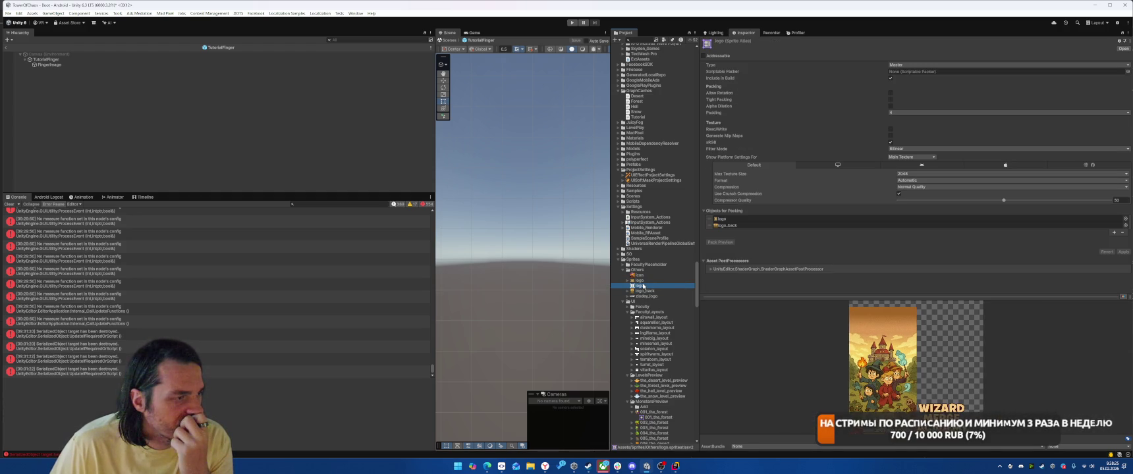
click(645, 280)
click(645, 292)
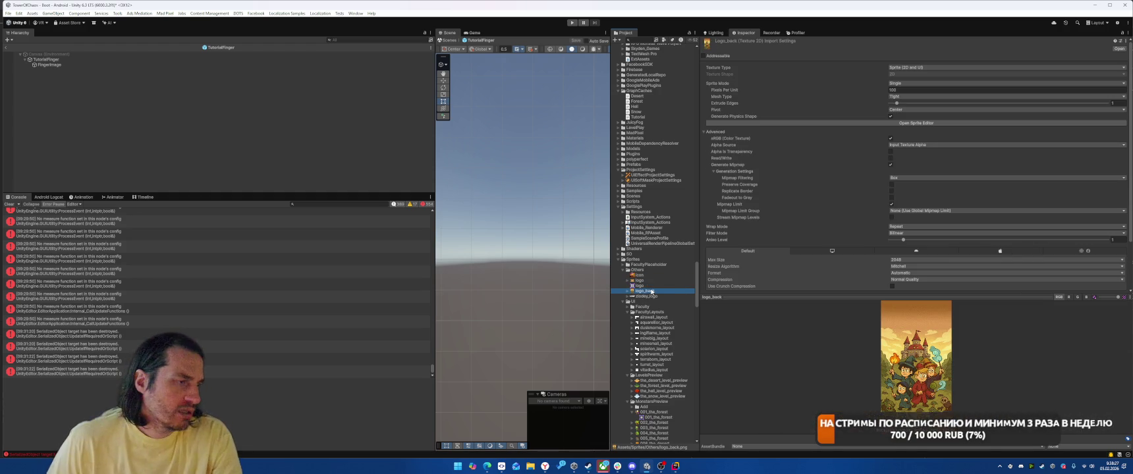
click(911, 279)
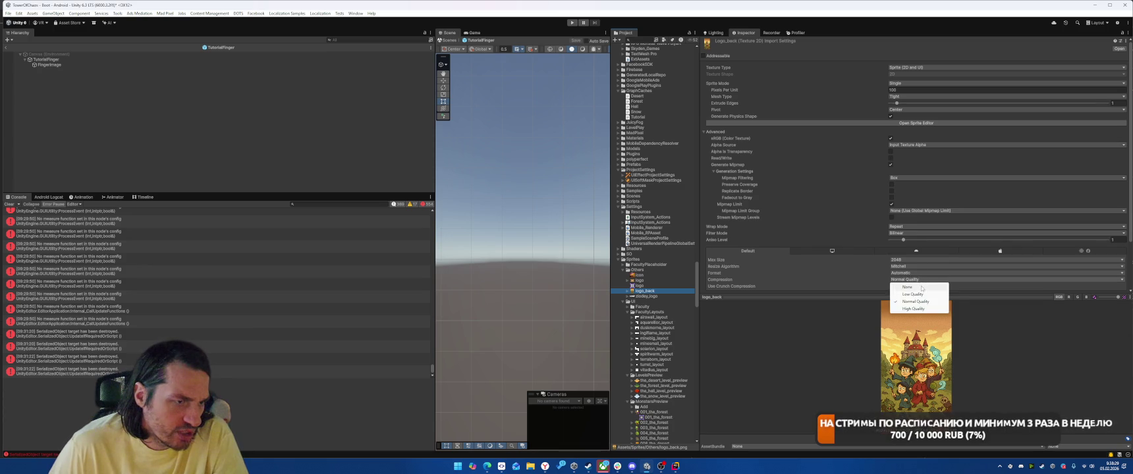
click(911, 287)
scroll(911, 287, down, 2)
click(1119, 239)
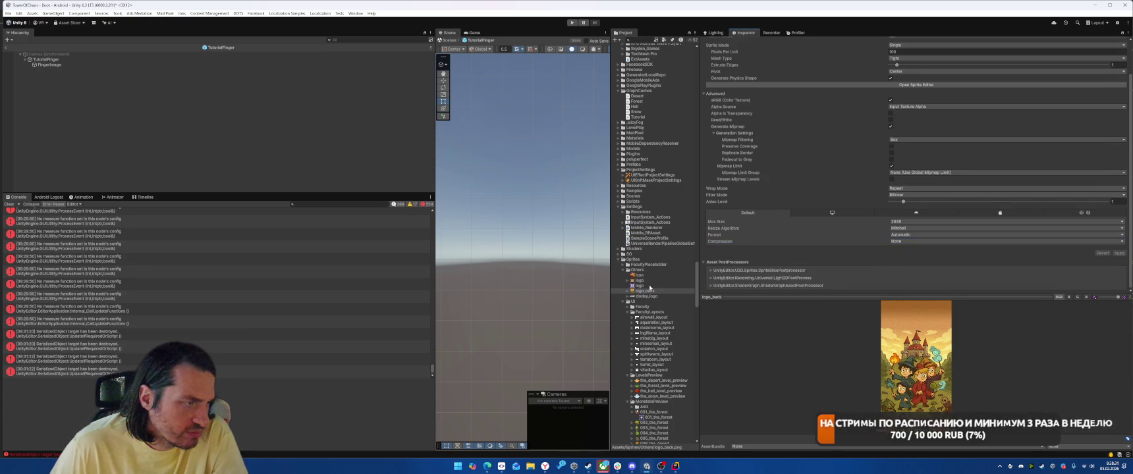
Step: Set the logo texture's compression to None and apply
click(645, 281)
click(906, 241)
click(906, 249)
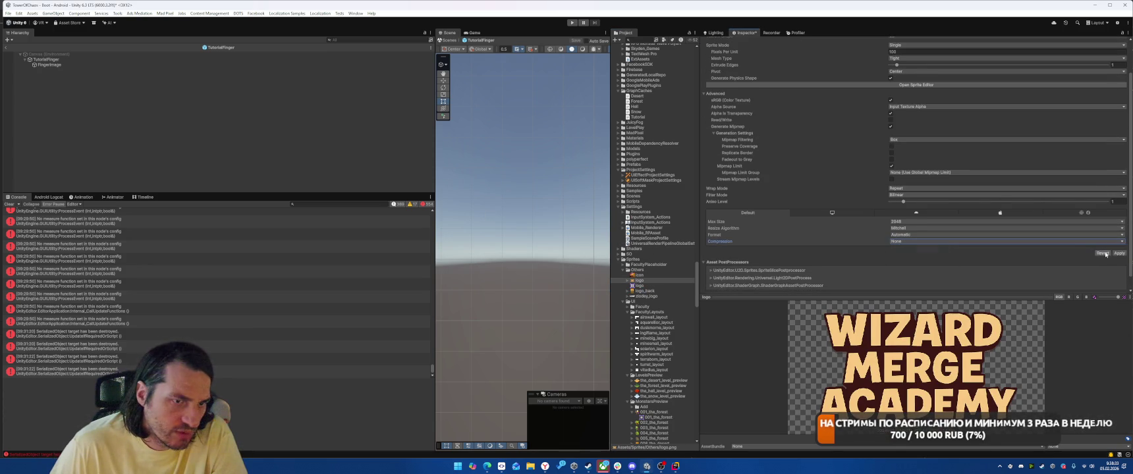
click(1120, 253)
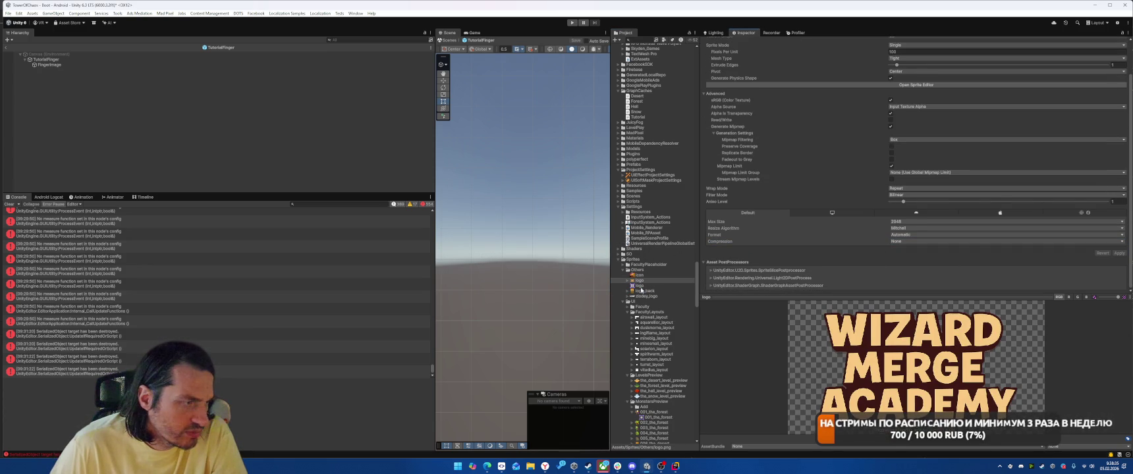
Step: Cap the logo texture at 512, then raise its max size to 1024
click(905, 222)
click(906, 257)
click(1119, 253)
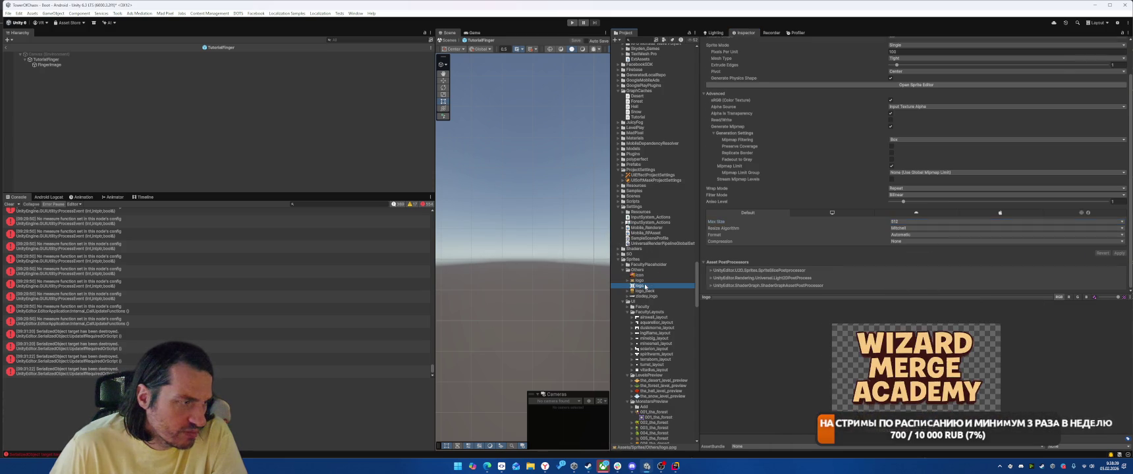
click(649, 286)
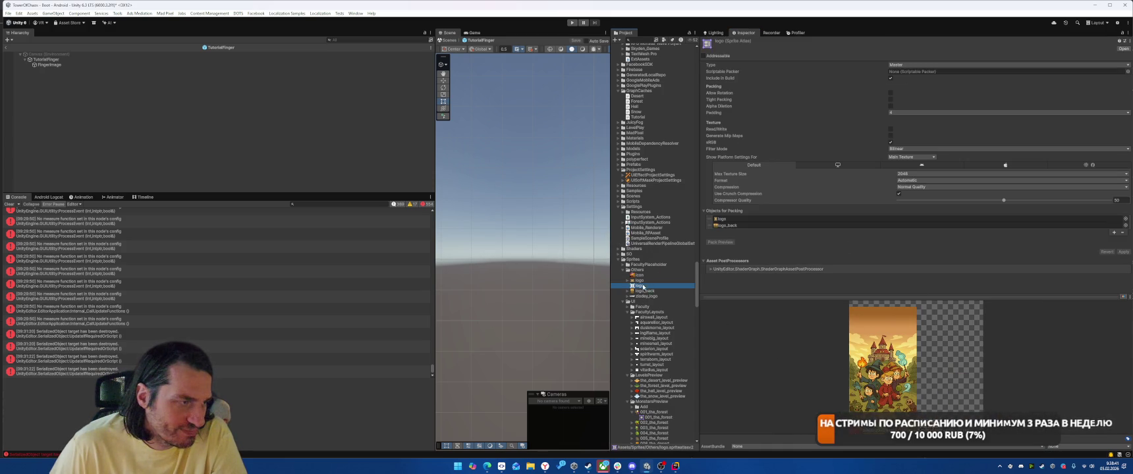
key(Up)
click(912, 261)
click(913, 303)
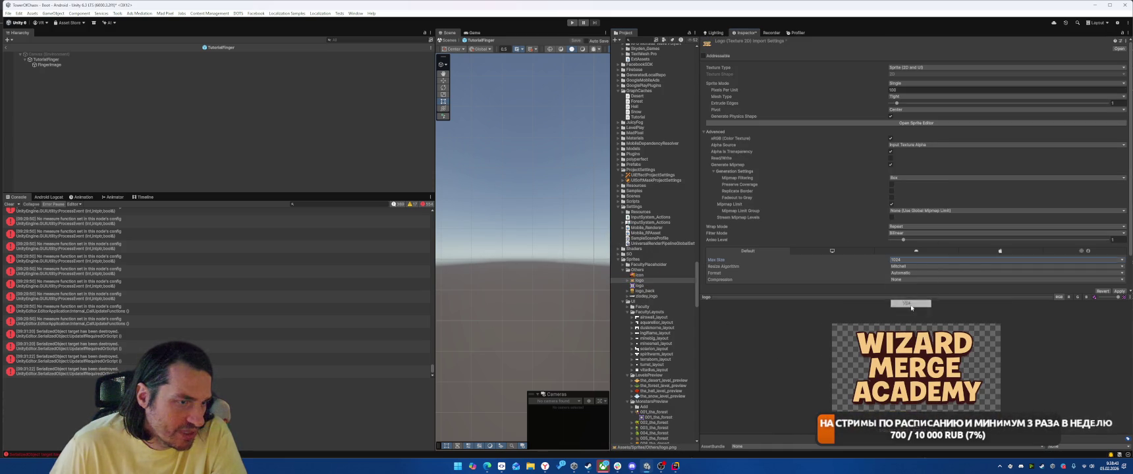
click(1119, 291)
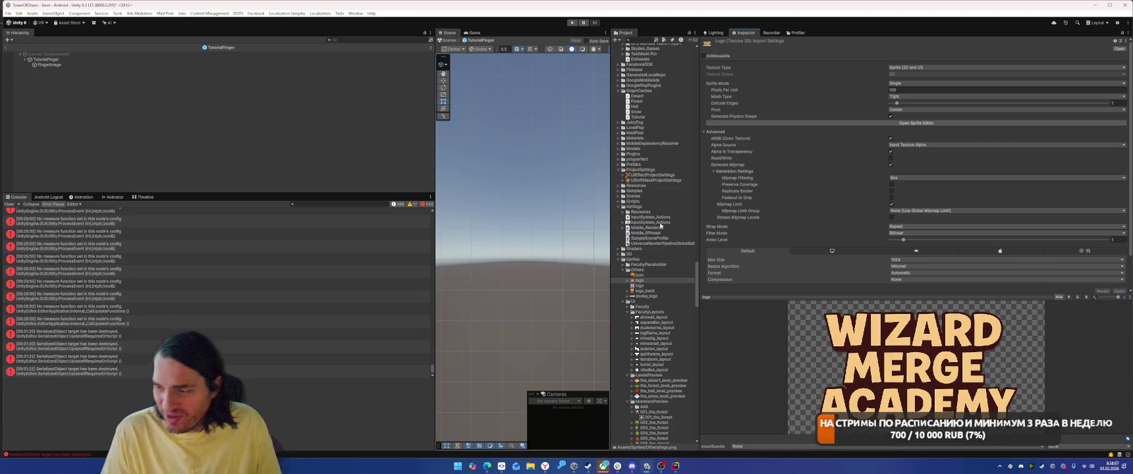
click(646, 40)
Step: Search 'Material_2.0' and cap Material_2.001_Base_color at max size 512
text(Material)
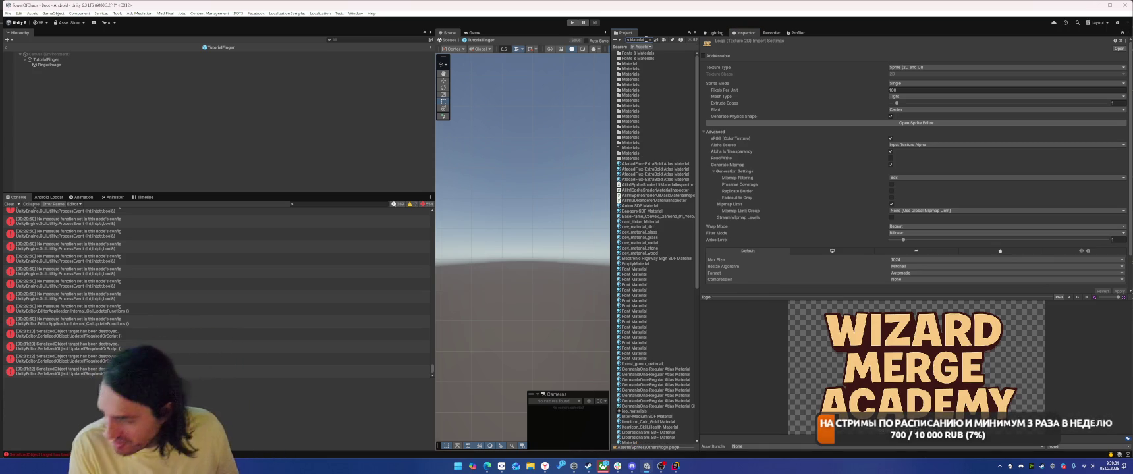
text(_2.0)
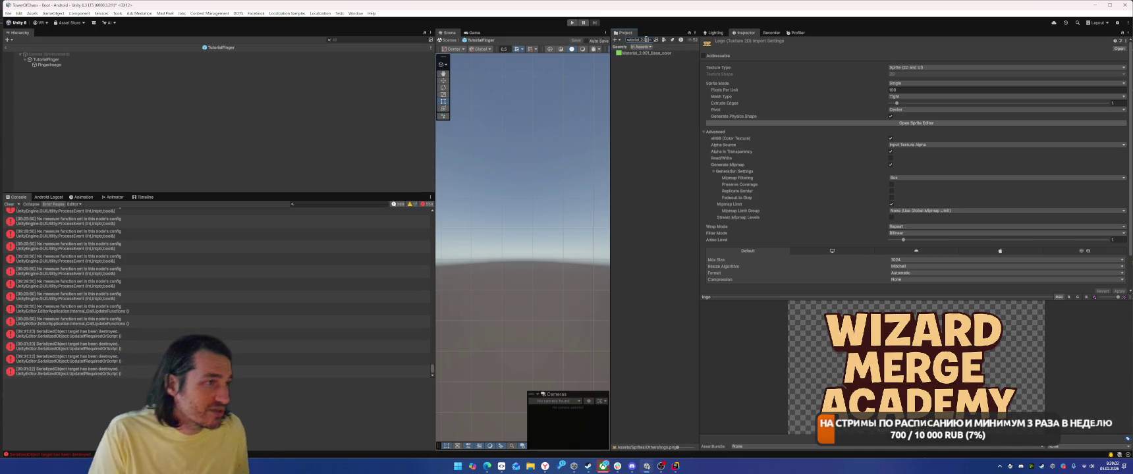
click(647, 53)
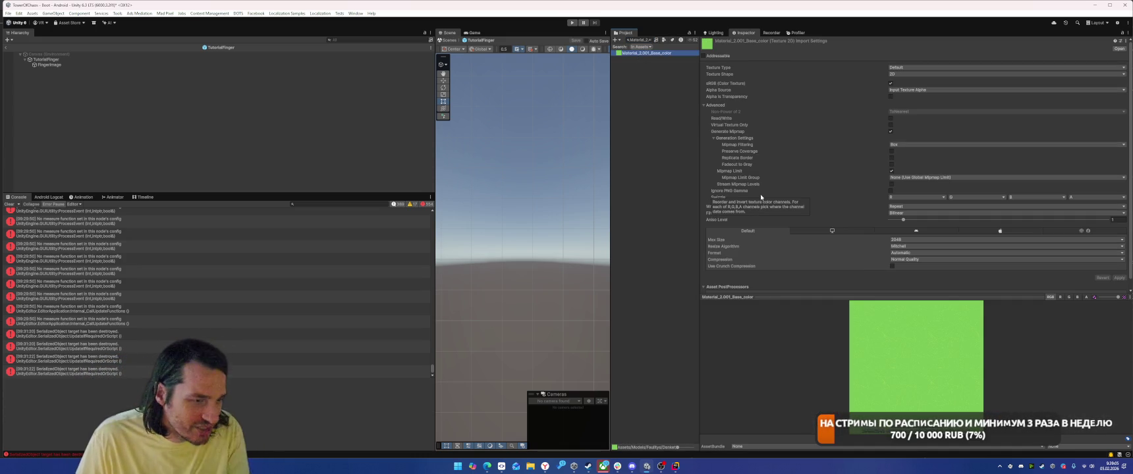
click(901, 241)
click(904, 274)
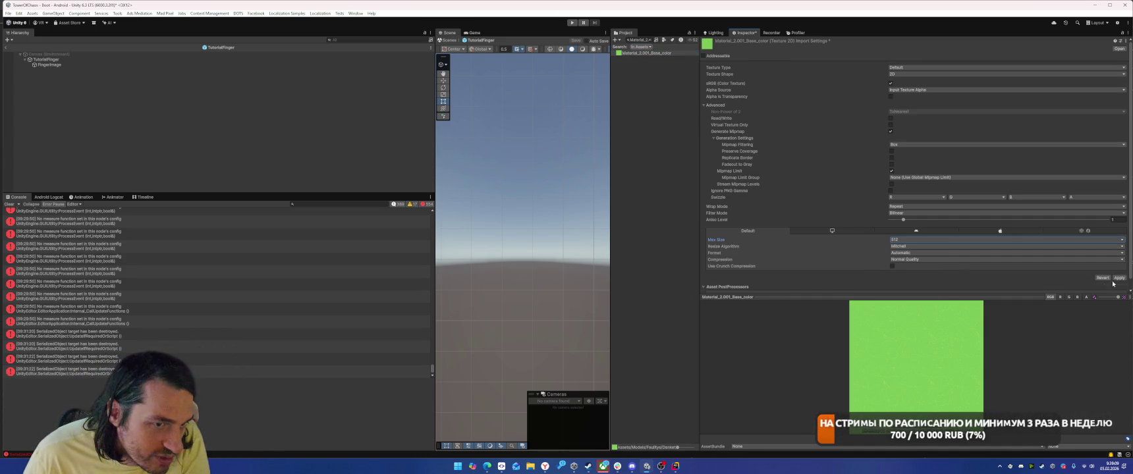
click(1120, 278)
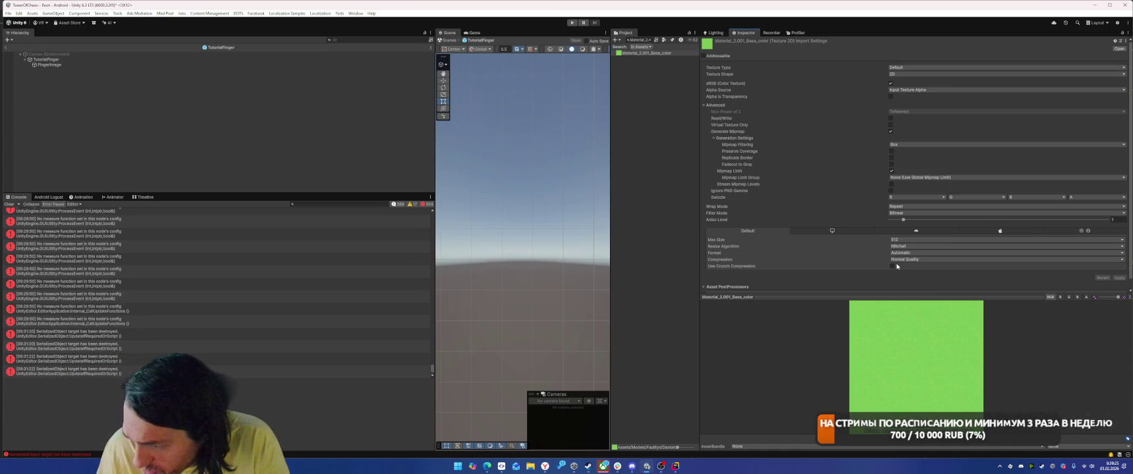
Step: Search 'Units_texture' and cap it at max size 512
click(633, 41)
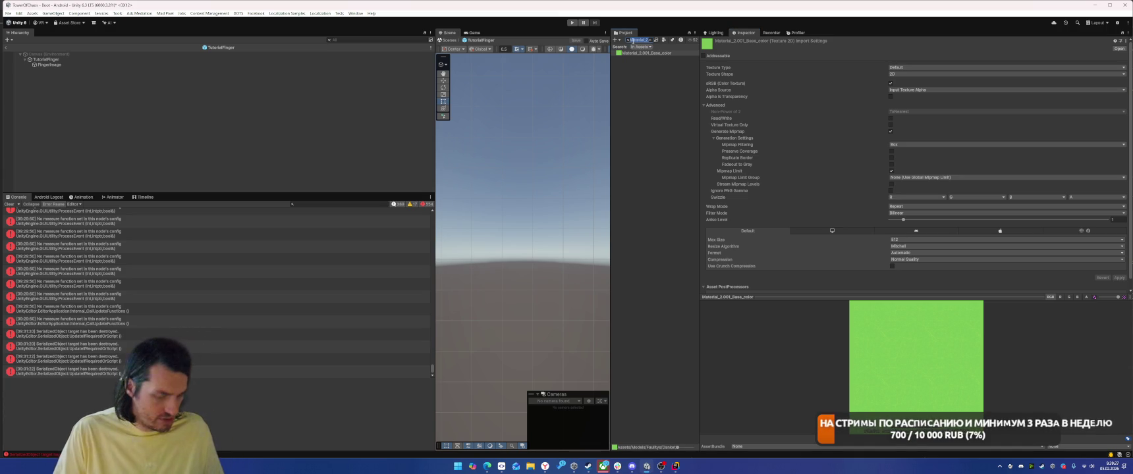
text(Units_texture)
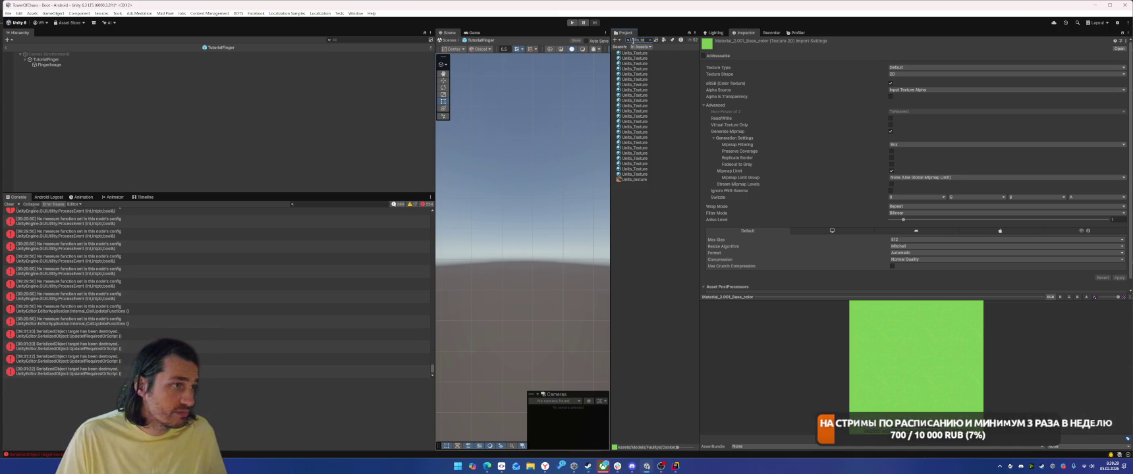
click(634, 179)
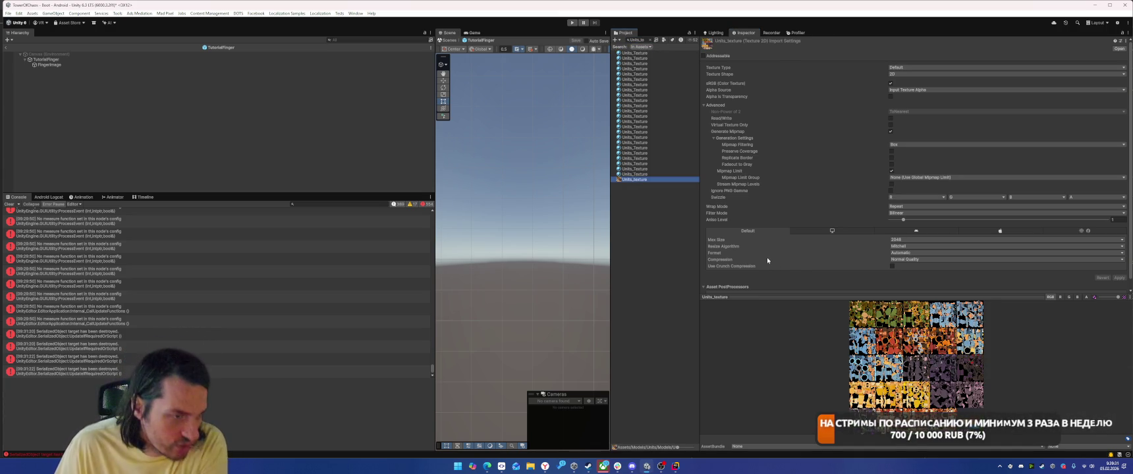
click(907, 240)
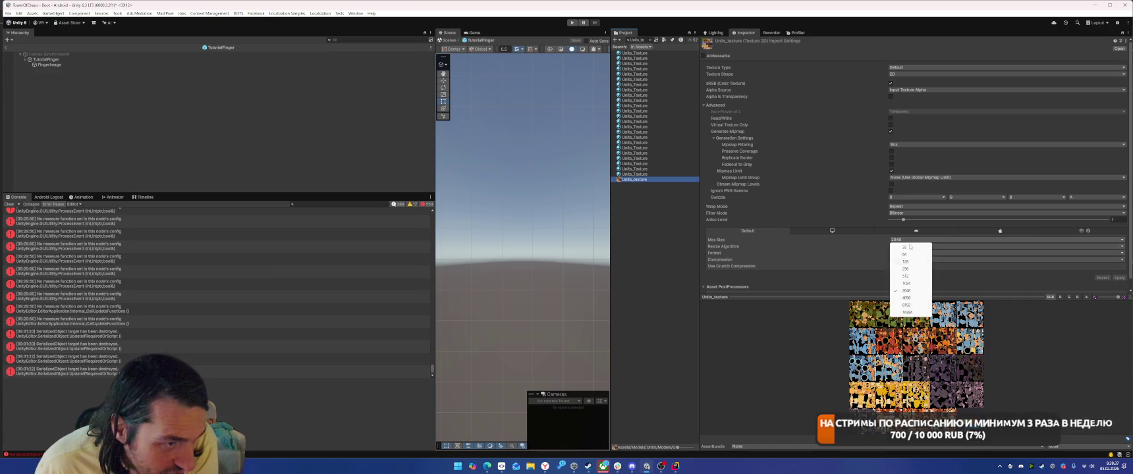
click(909, 277)
click(1118, 278)
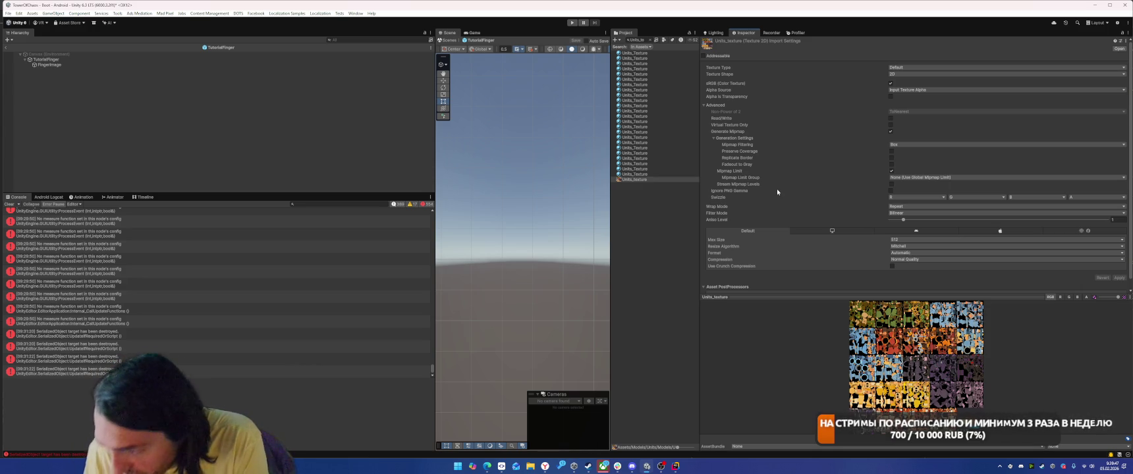
Step: Cap Staffs_texture at max size 512
click(636, 39)
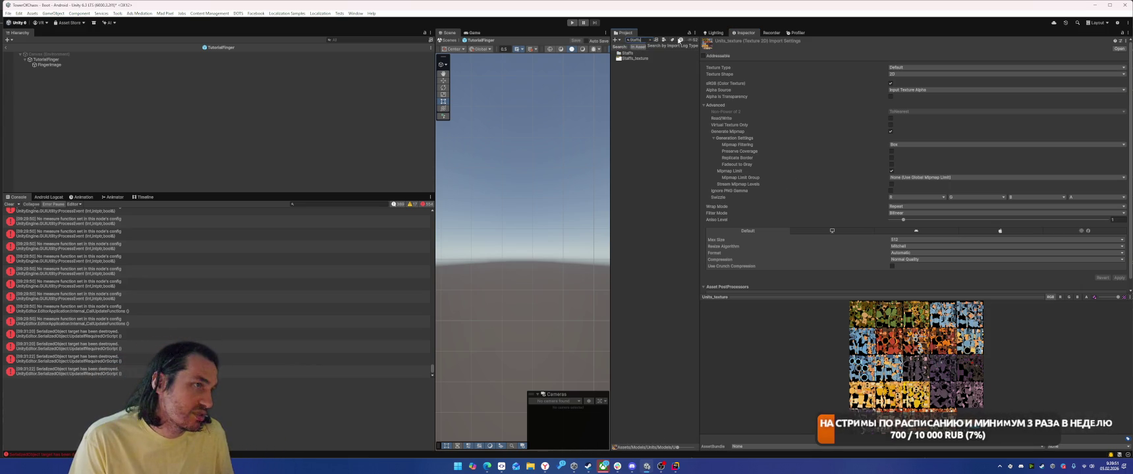
click(634, 58)
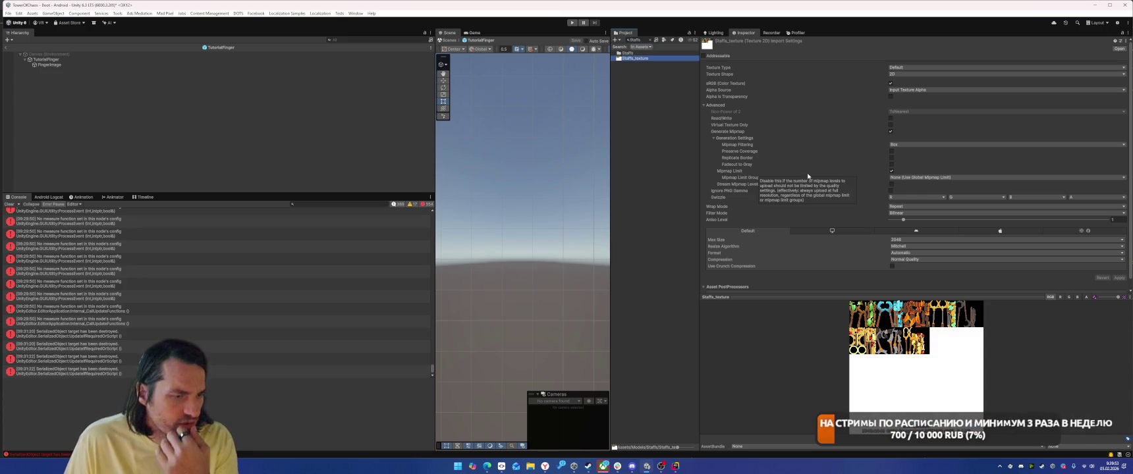
click(900, 242)
click(909, 277)
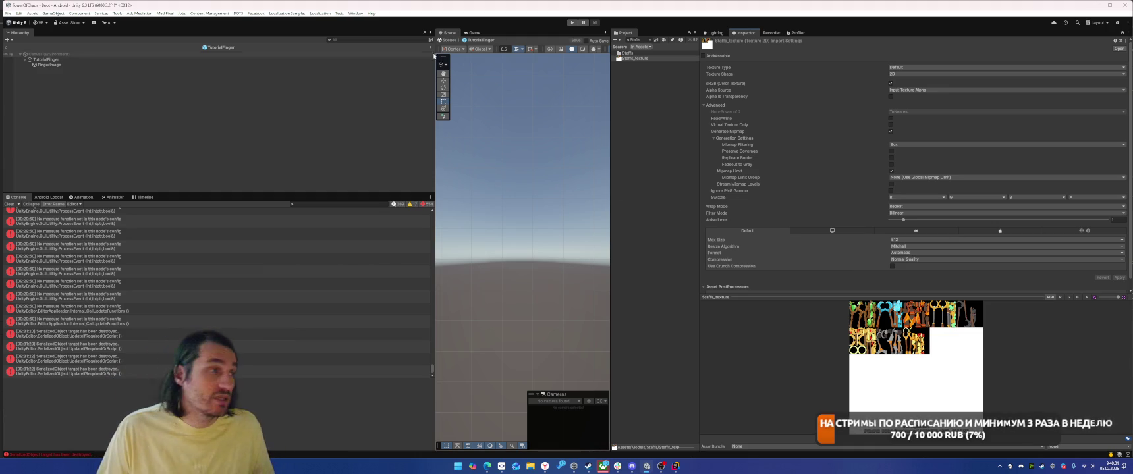
click(642, 40)
Step: Search 'splatt3' and cap splat03_flat_3x3 at max size 256
text(splat)
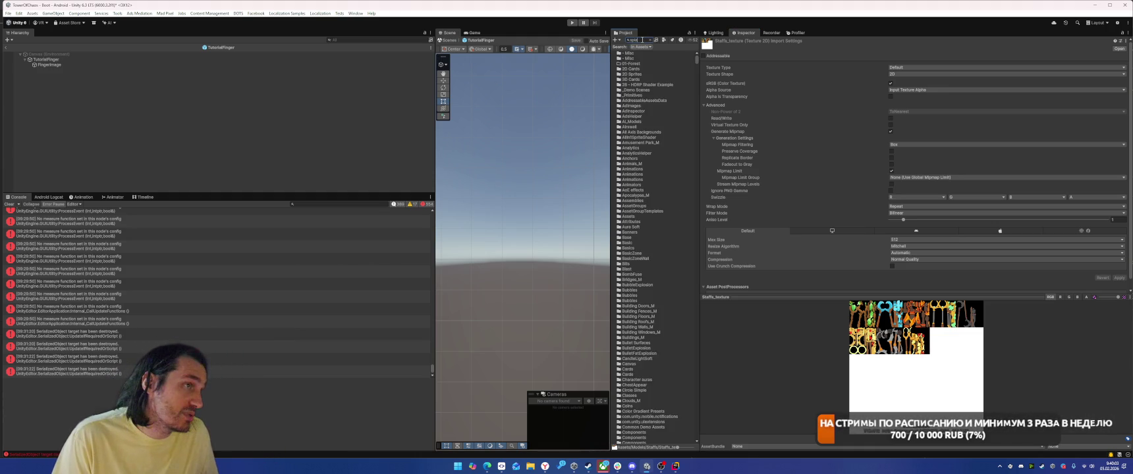
text(t)
text(3)
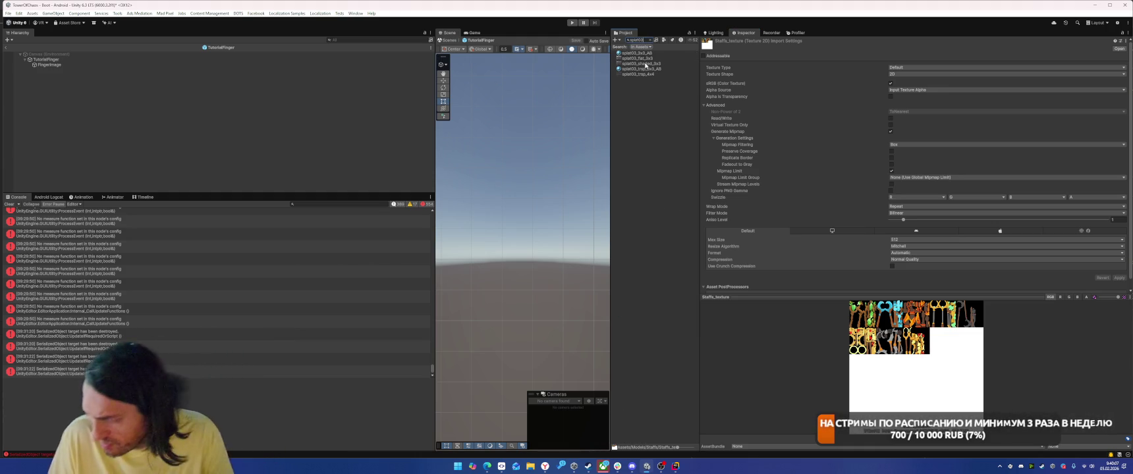
click(650, 58)
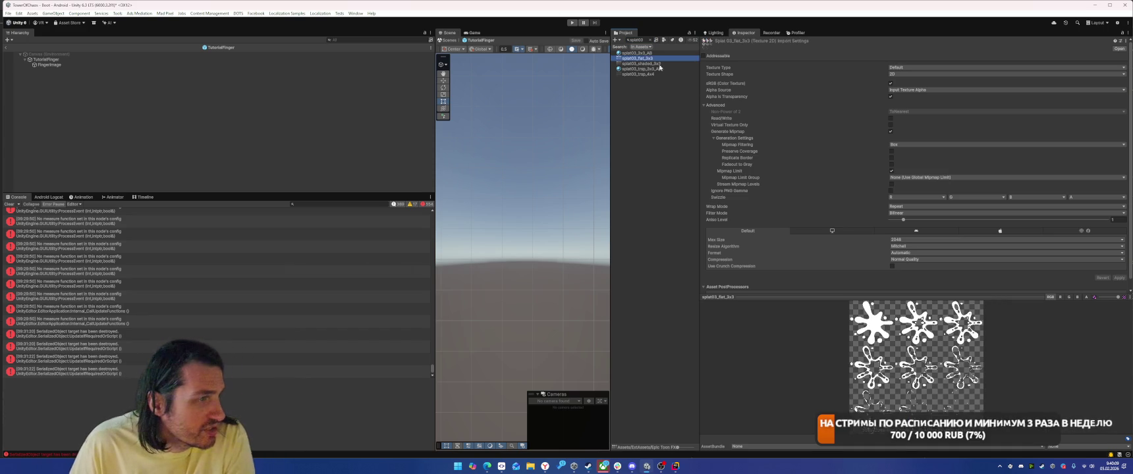
click(905, 239)
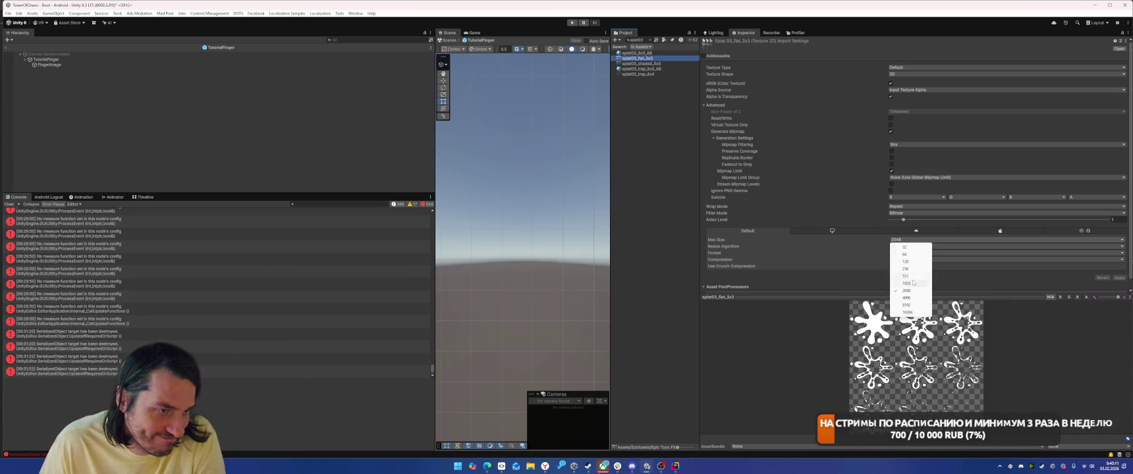
click(906, 269)
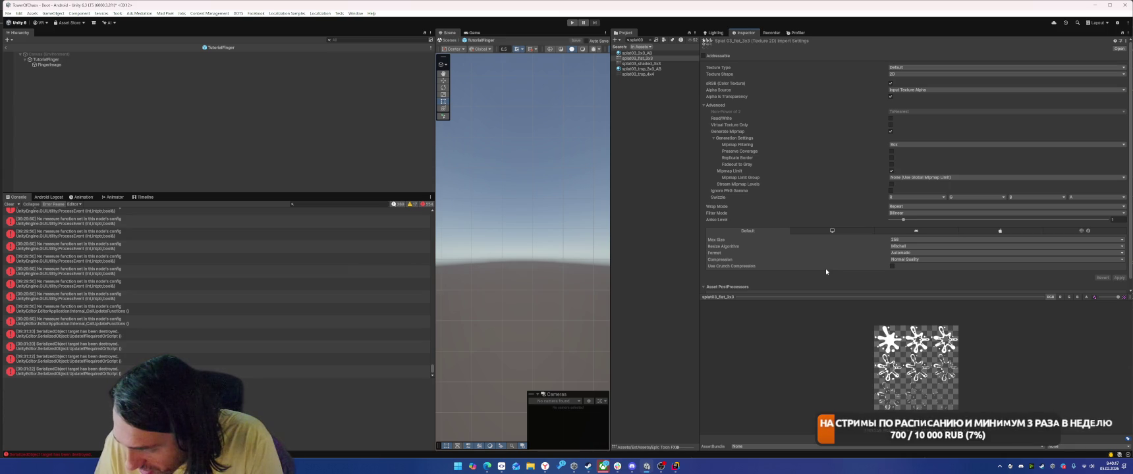
Step: Cap the fire2_8x3 texture at max size 256 and apply
double_click(635, 40)
key(BackSpace)
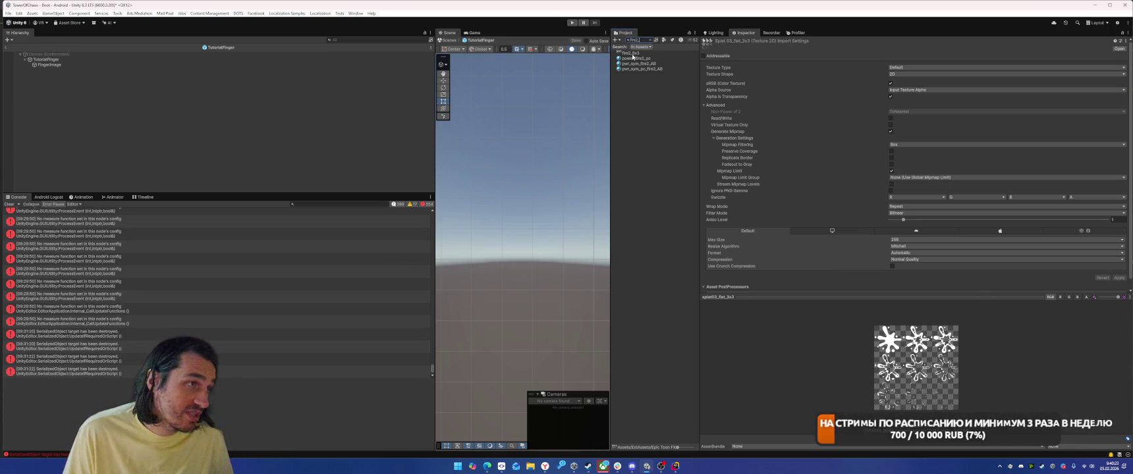
click(631, 53)
click(910, 241)
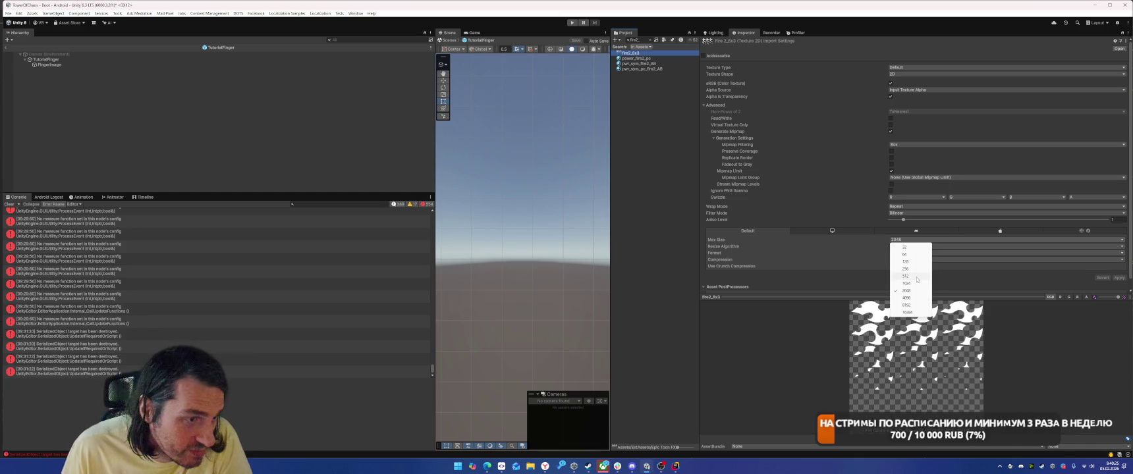
click(916, 268)
click(1120, 278)
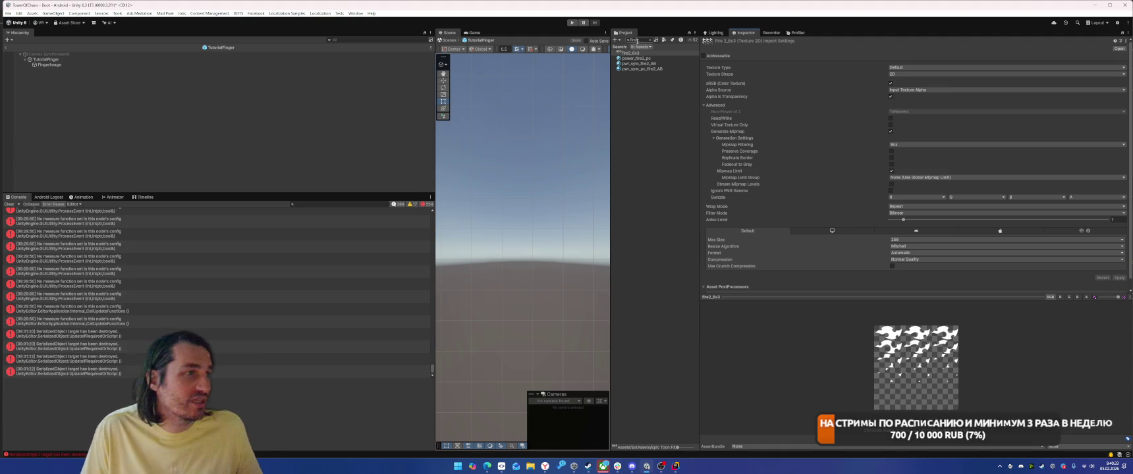
Step: Search 'tile' and cap the Tiles texture at max size 256
double_click(637, 41)
text(t)
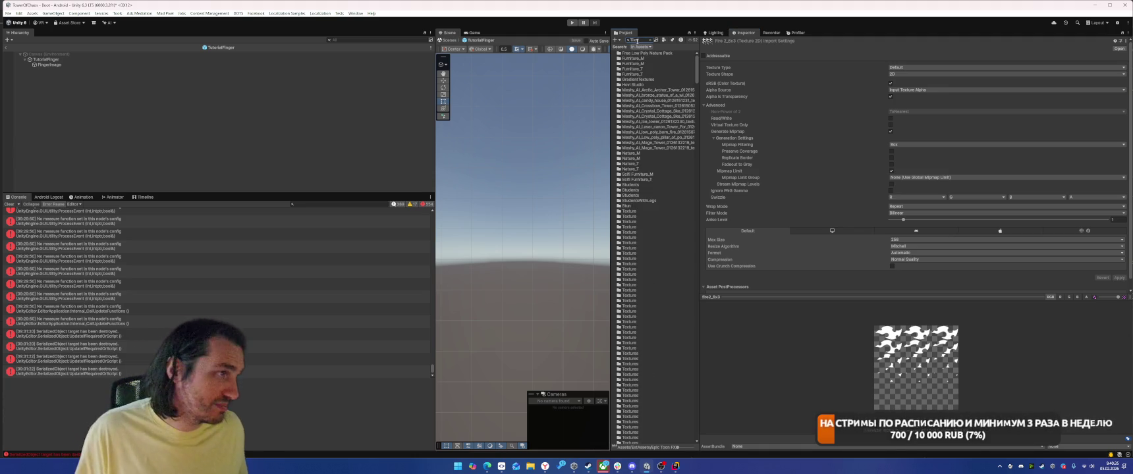
text(iles)
click(649, 132)
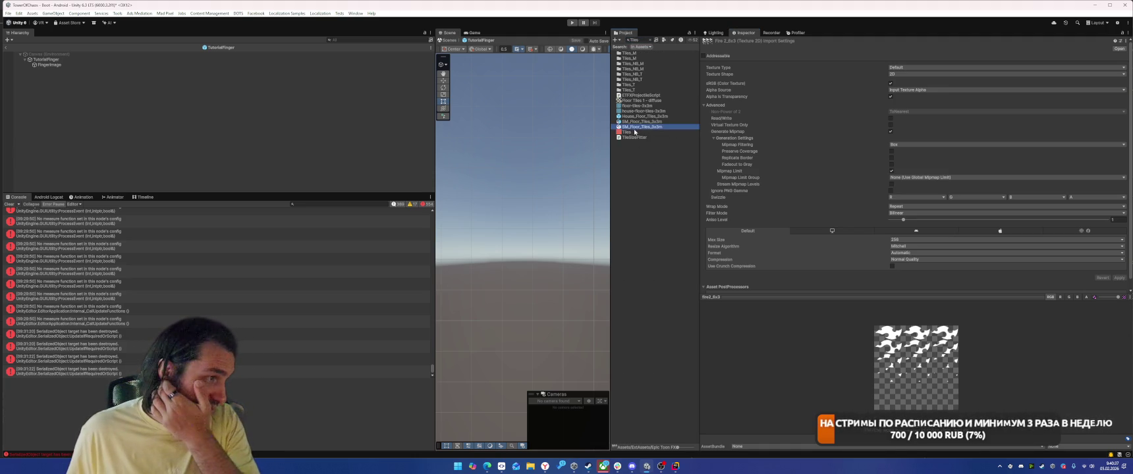
click(909, 240)
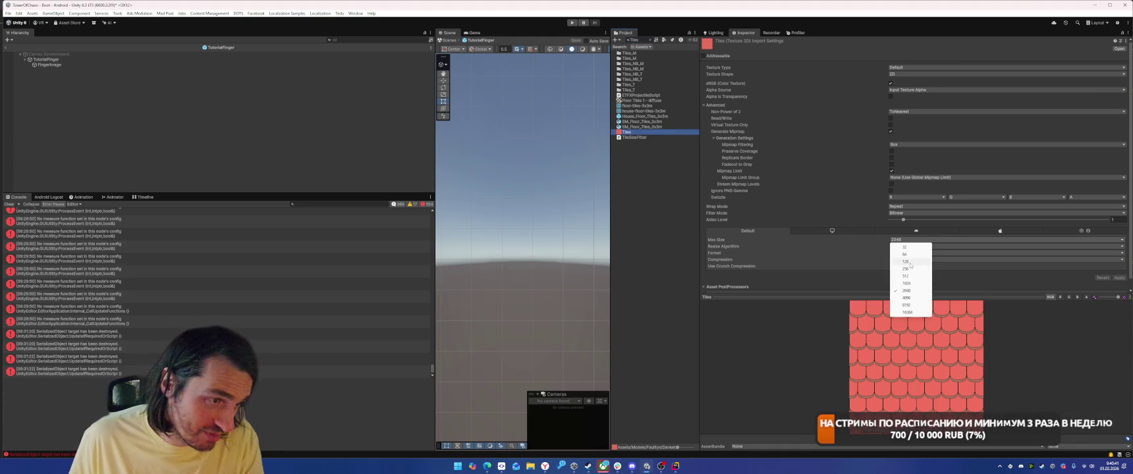
click(912, 269)
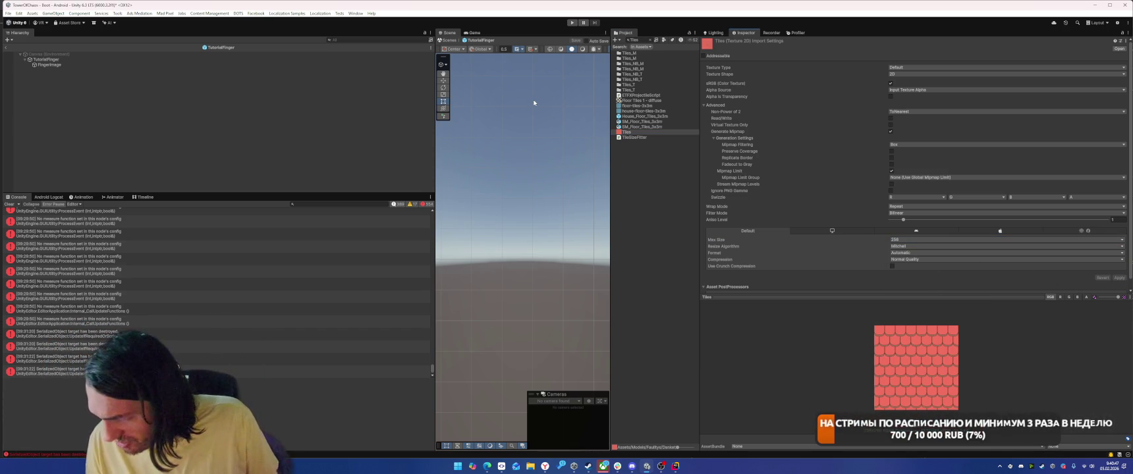
Step: Cap the Wolf Pup texture at 256, then search for 'explosion_sh'
double_click(634, 41)
text(wolf p)
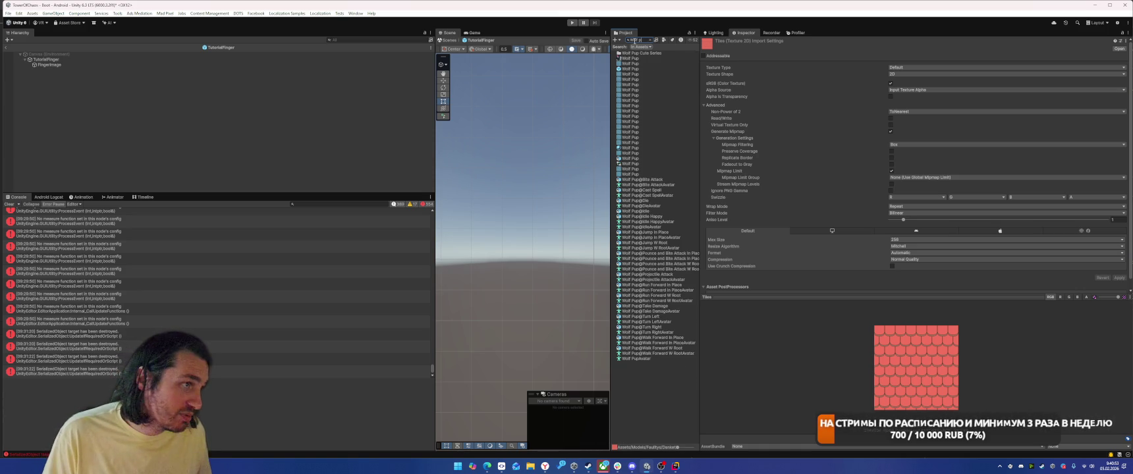
click(626, 58)
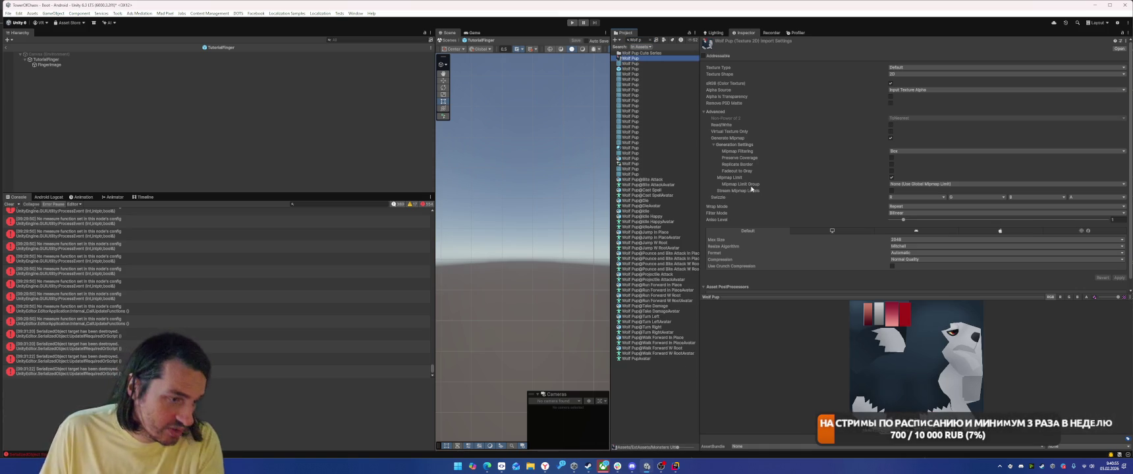
click(910, 240)
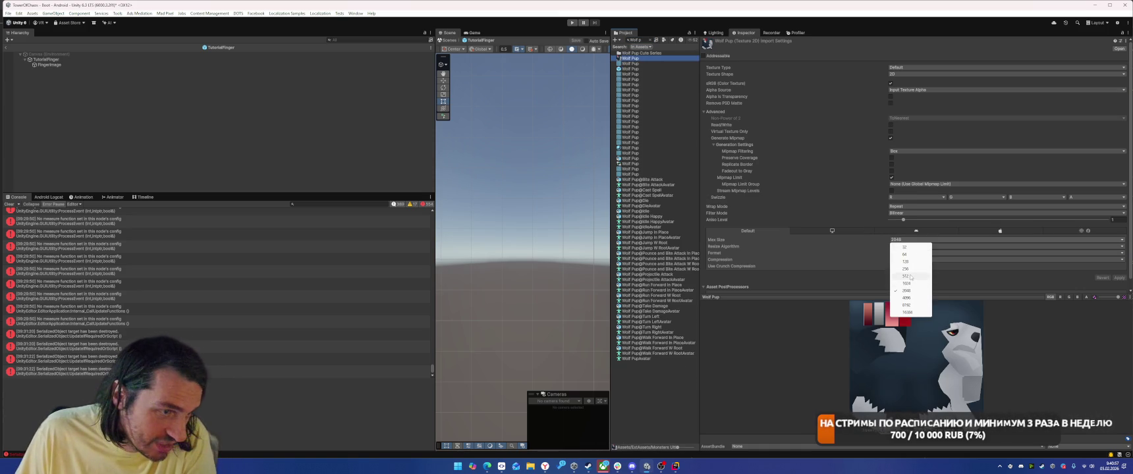
click(905, 269)
click(1119, 277)
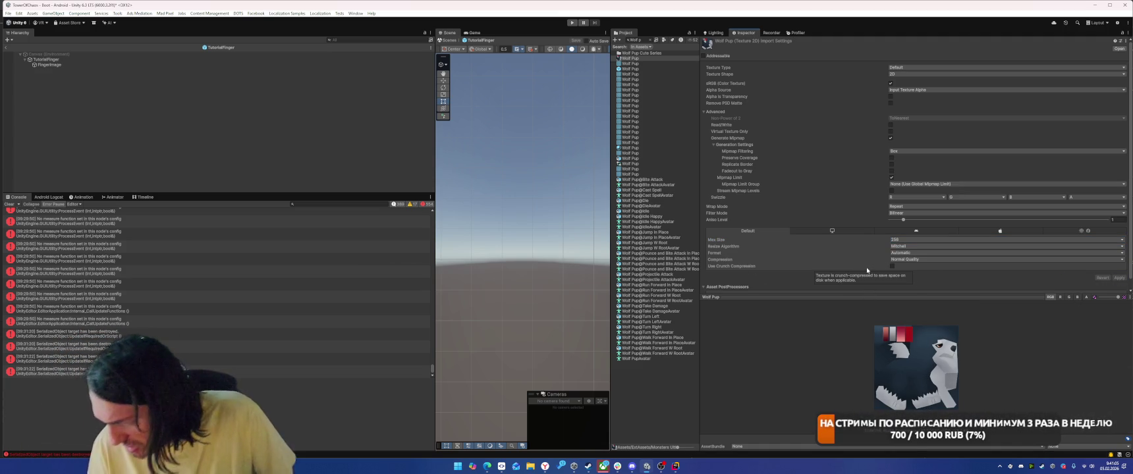
click(641, 40)
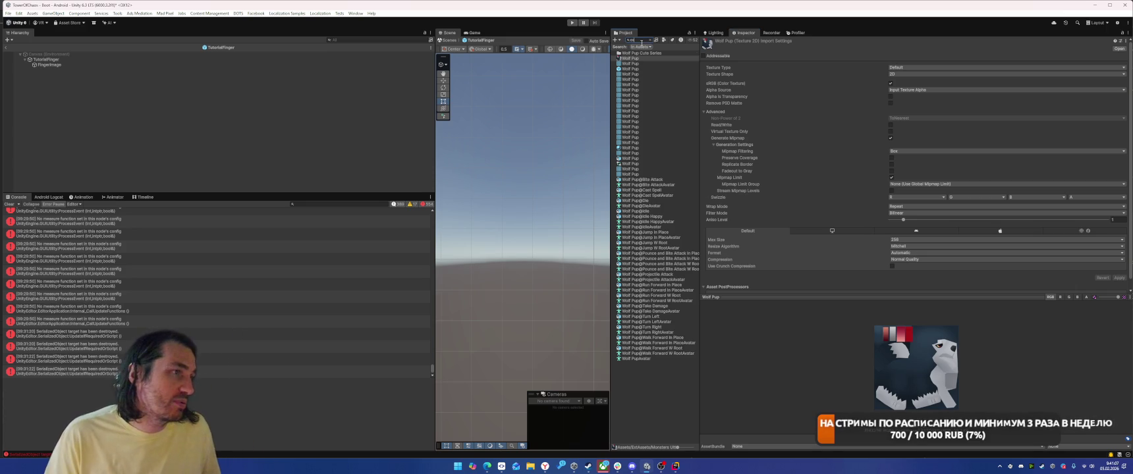
text(explosion_s)
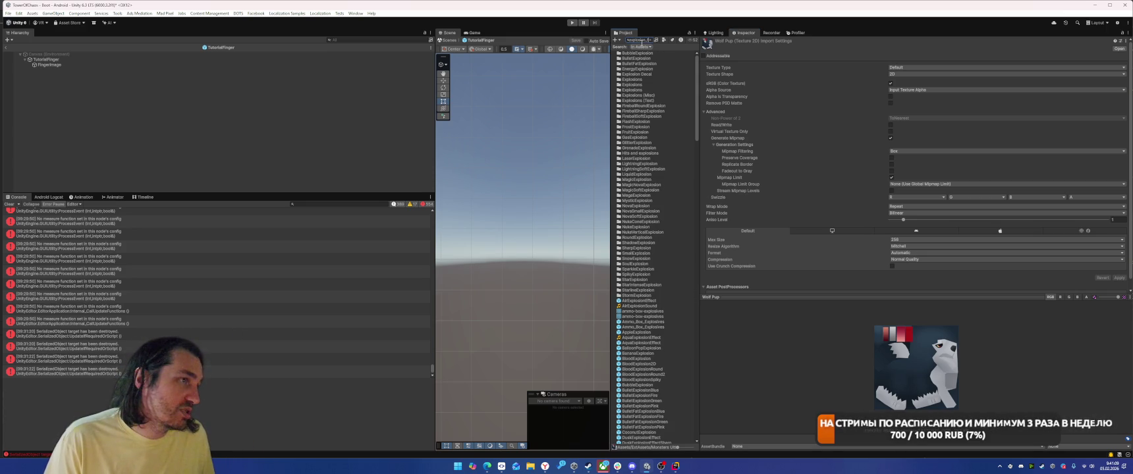
text(h)
Step: Cap explosion_sharp_flat_3x3 and explosion_sharp_soft_3x3 at max size 256
click(664, 58)
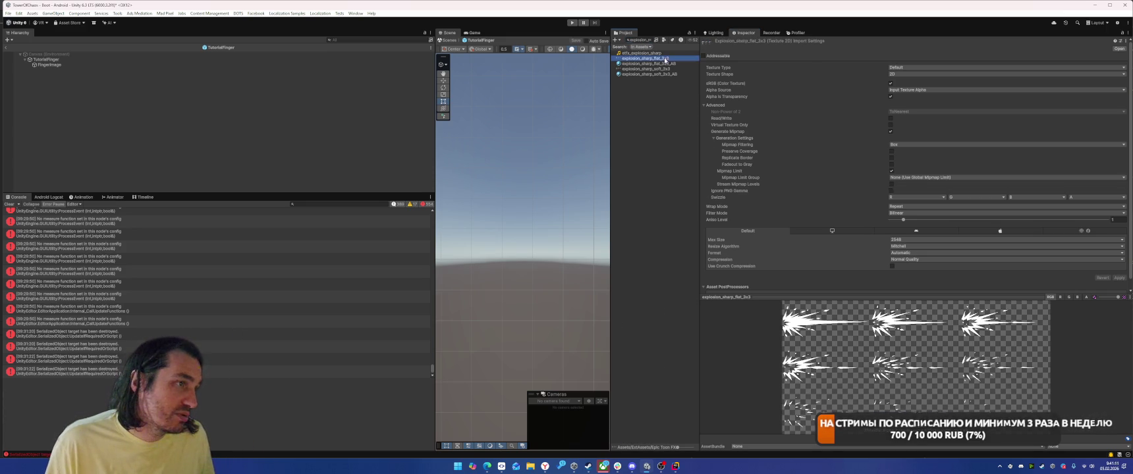
click(912, 239)
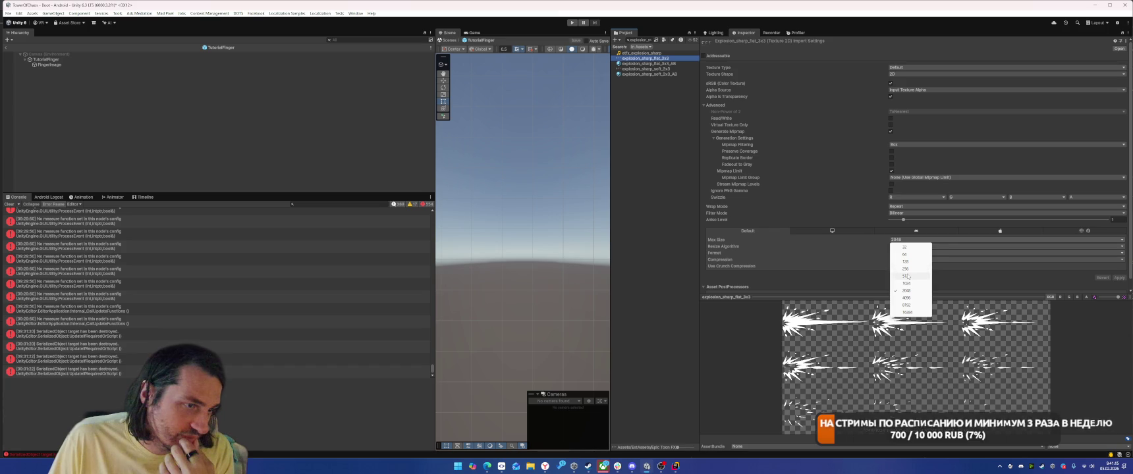
click(906, 269)
click(1118, 279)
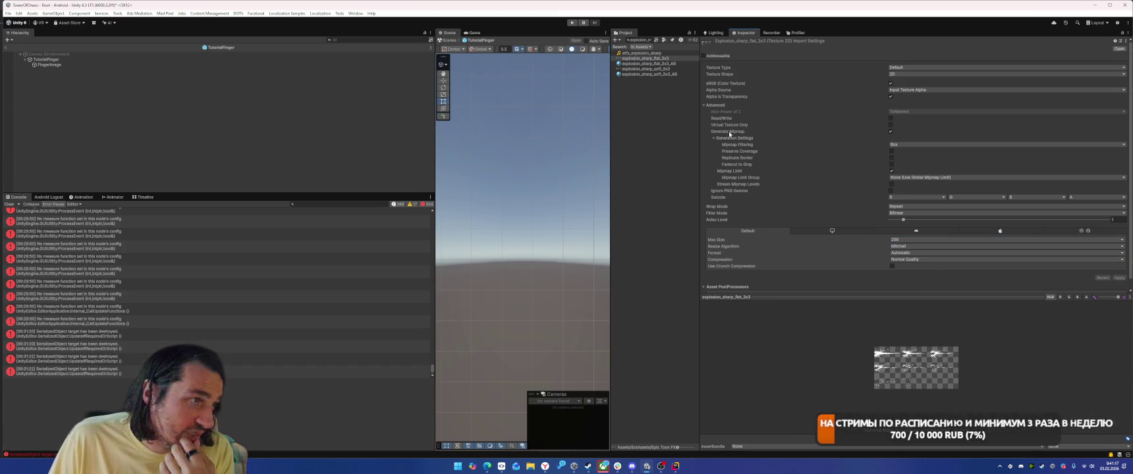
click(649, 68)
click(915, 240)
click(912, 269)
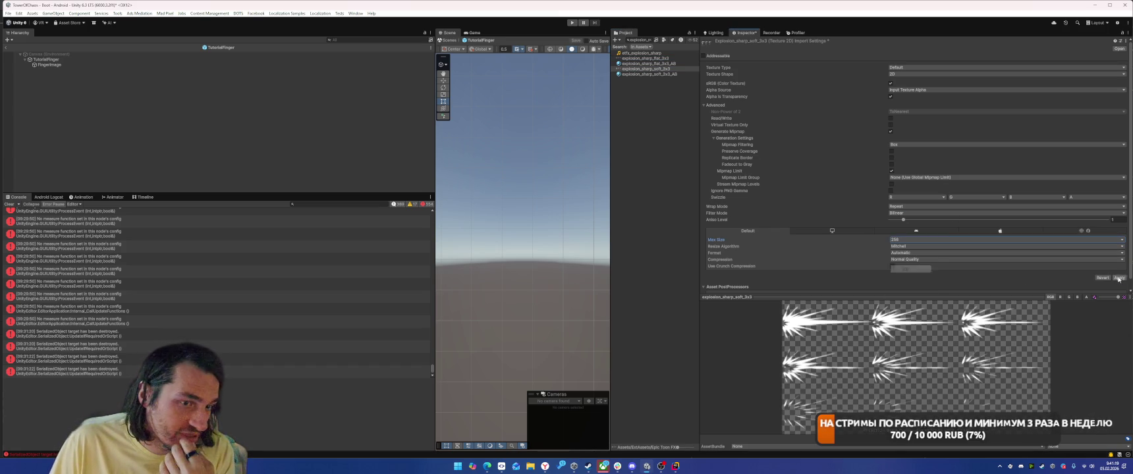
click(1118, 277)
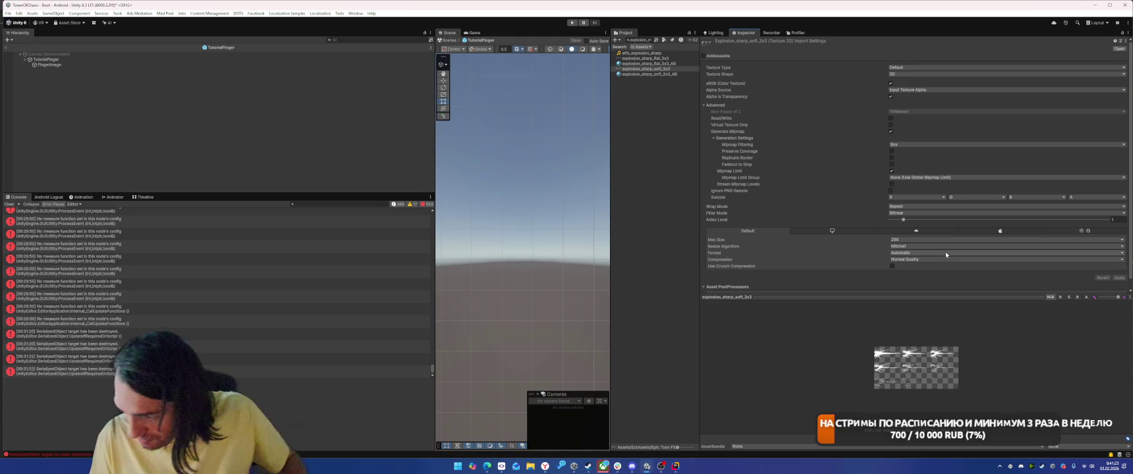
Step: Cap the Crack texture at max size 128 and apply
click(650, 41)
click(669, 63)
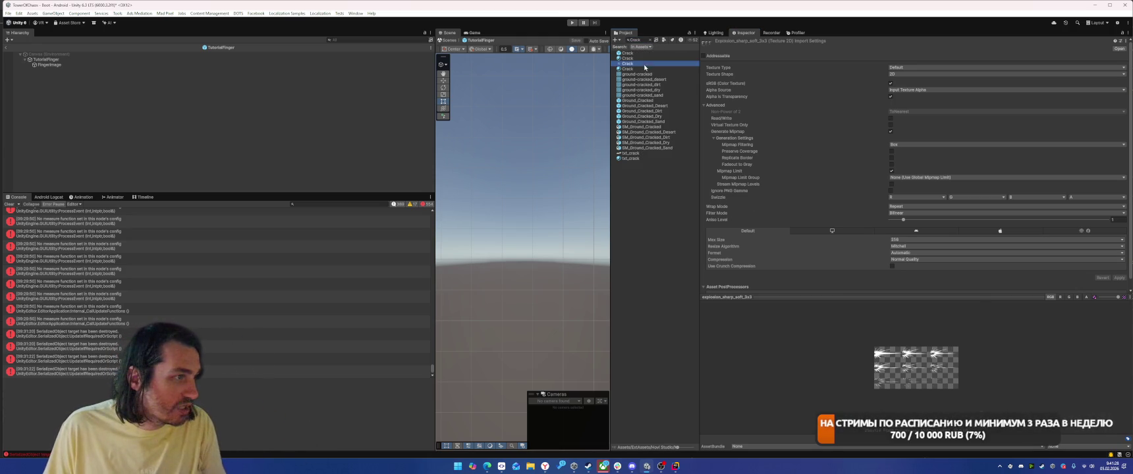
click(904, 243)
click(914, 261)
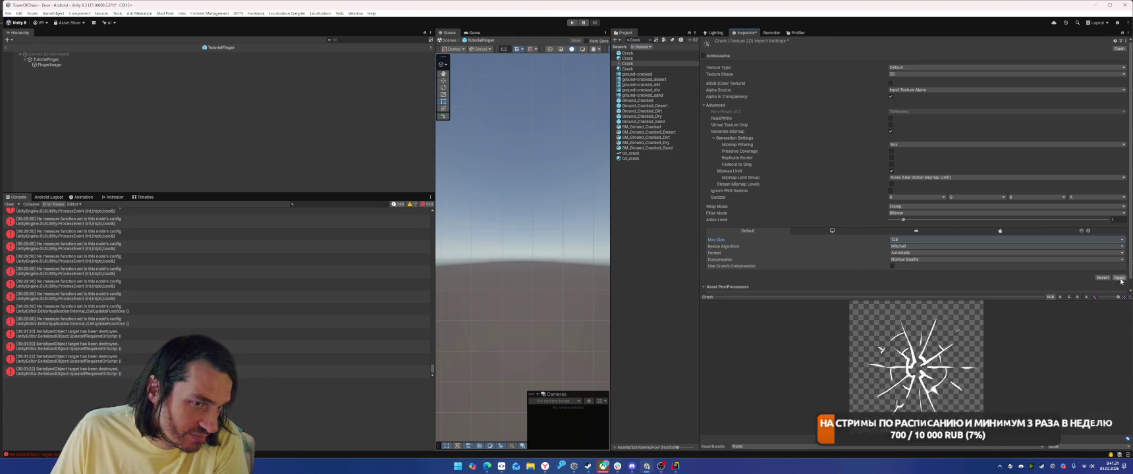
click(1119, 278)
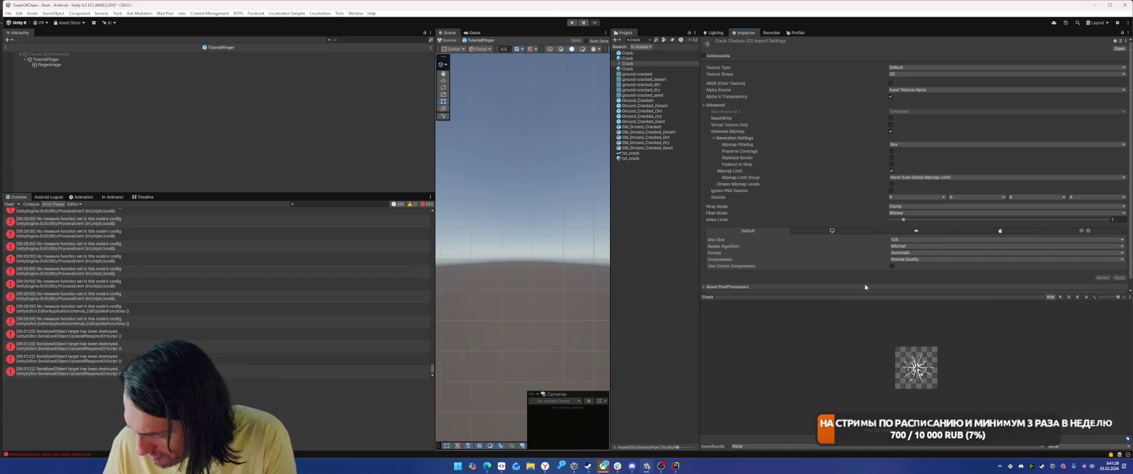
click(643, 39)
Step: Locate LiberationSans via a 'Liber' search and delete the TextMesh Pro Fonts folder
text(Liber)
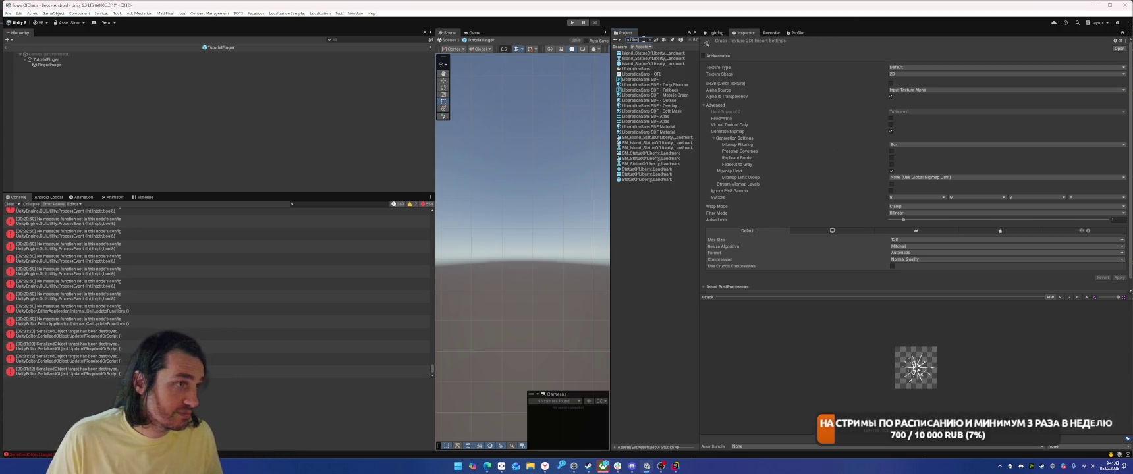
click(636, 69)
click(651, 40)
scroll(677, 309, down, 5)
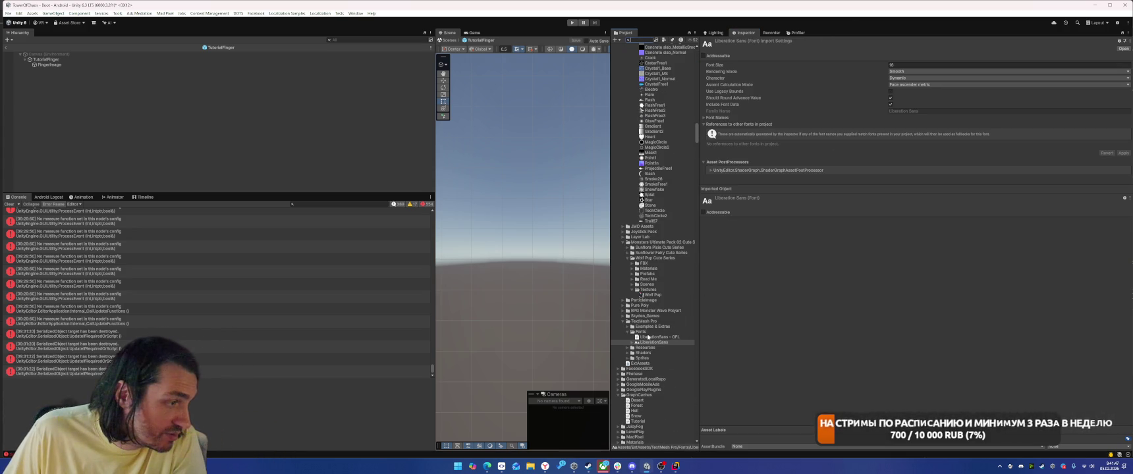
click(640, 332)
key(Delete)
key(Return)
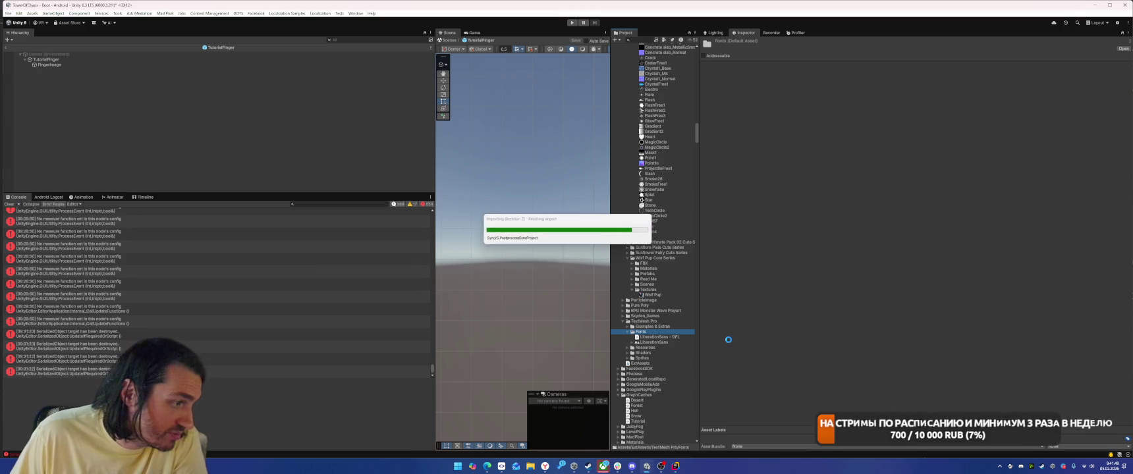
Step: Delete the Resources/Fonts & Materials folder and inspect TMP Settings
click(627, 327)
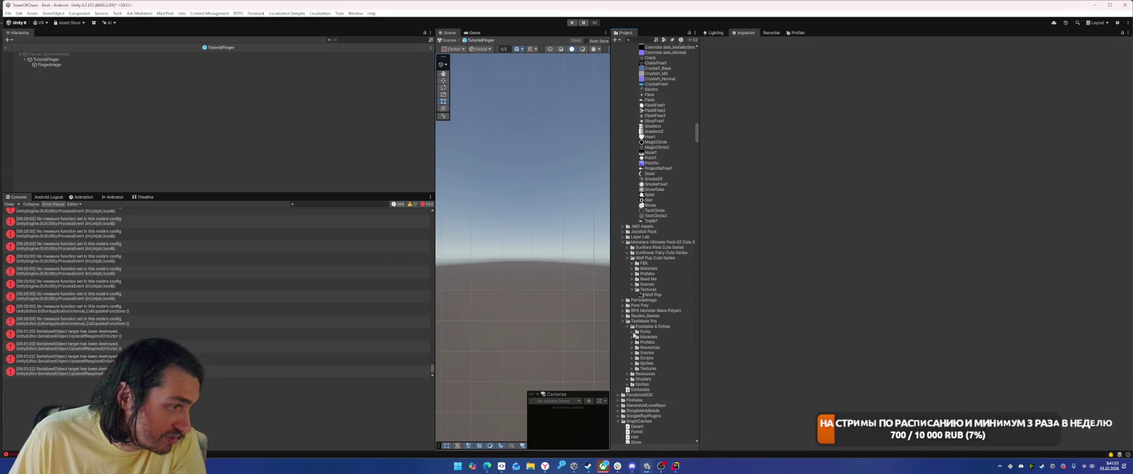
click(632, 333)
click(632, 333)
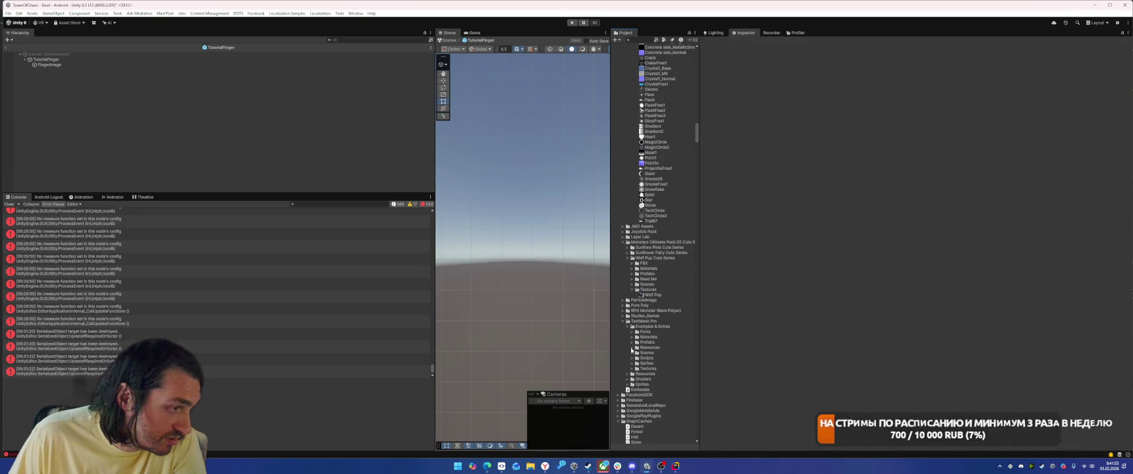
click(628, 375)
scroll(630, 374, down, 1)
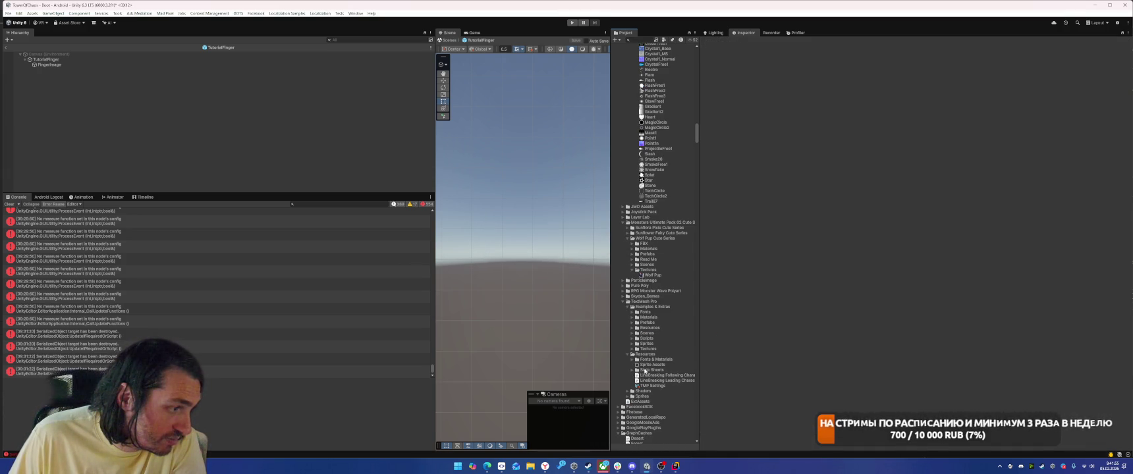
click(631, 360)
click(630, 360)
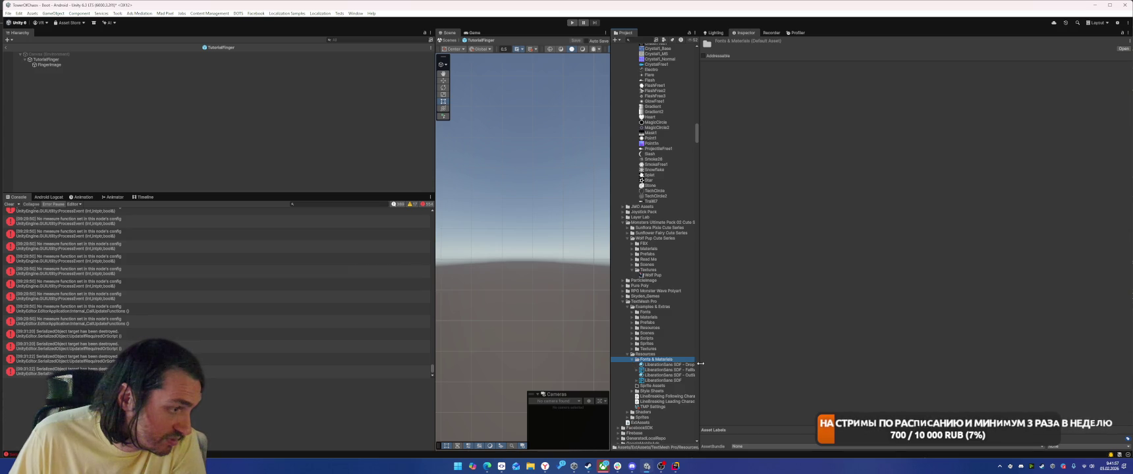
key(Delete)
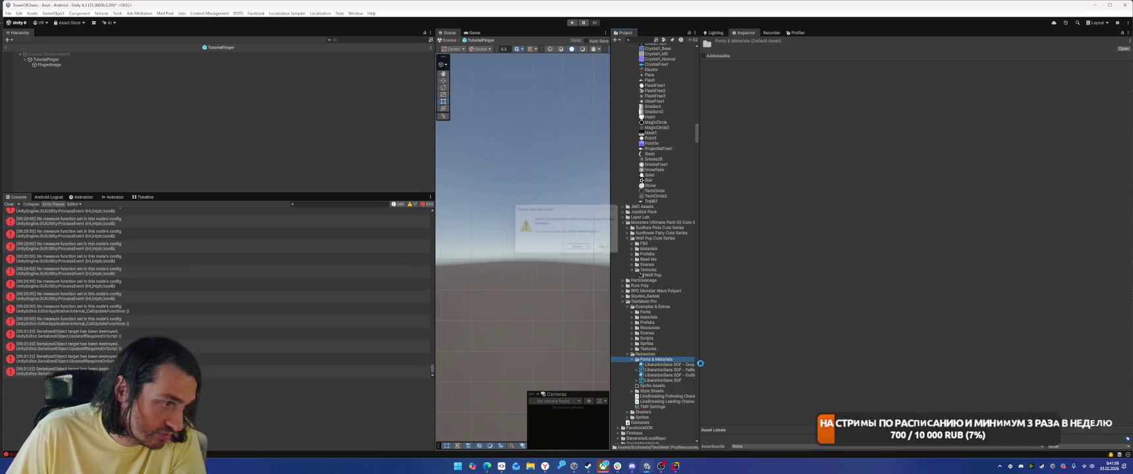
key(Return)
click(653, 381)
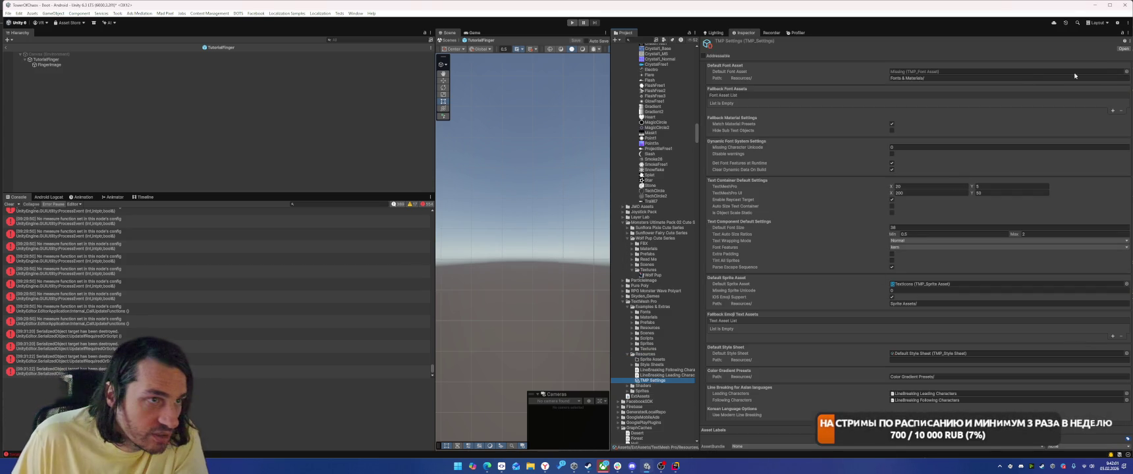
Step: Make AfacedFlux-ExtraBold SDF the default TextMesh Pro font and expand the example subfolders
click(1127, 71)
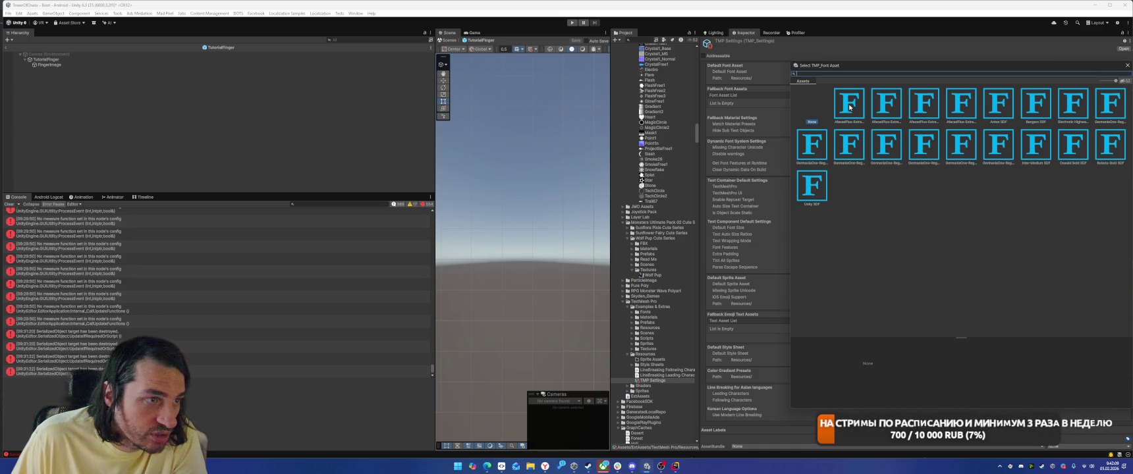
double_click(850, 107)
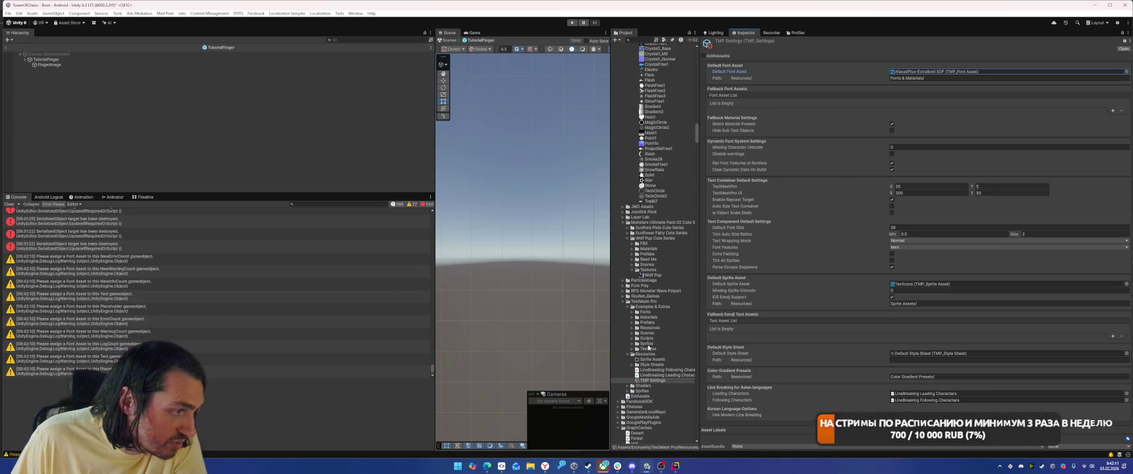
click(632, 349)
click(633, 344)
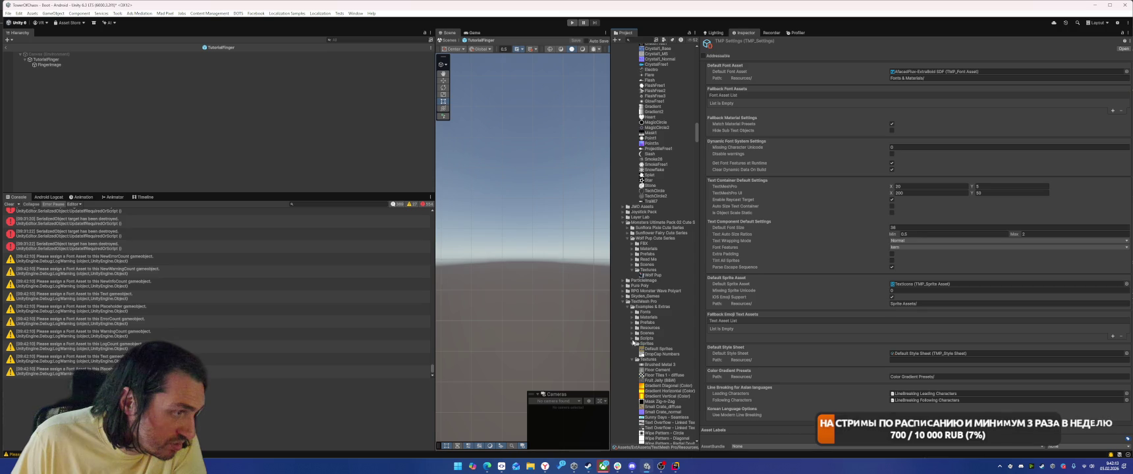
click(632, 338)
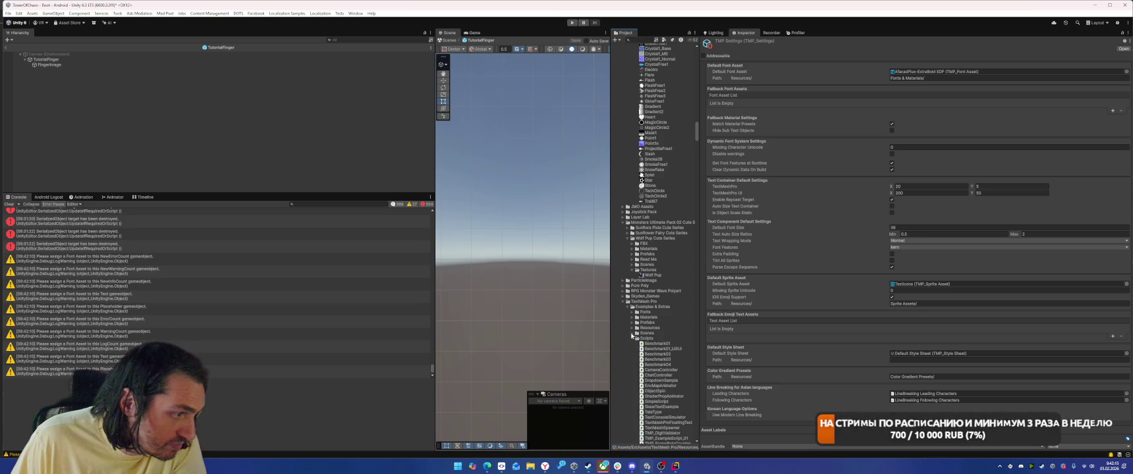
click(632, 333)
click(632, 327)
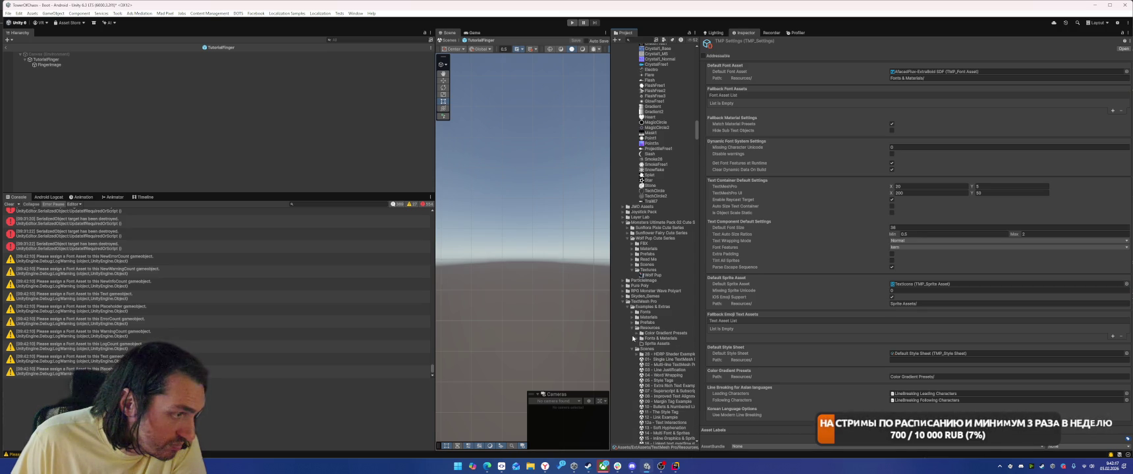
click(635, 338)
click(637, 333)
Step: Delete the TextMesh Pro Examples & Extras folder and confirm the deletion
scroll(685, 337, down, 5)
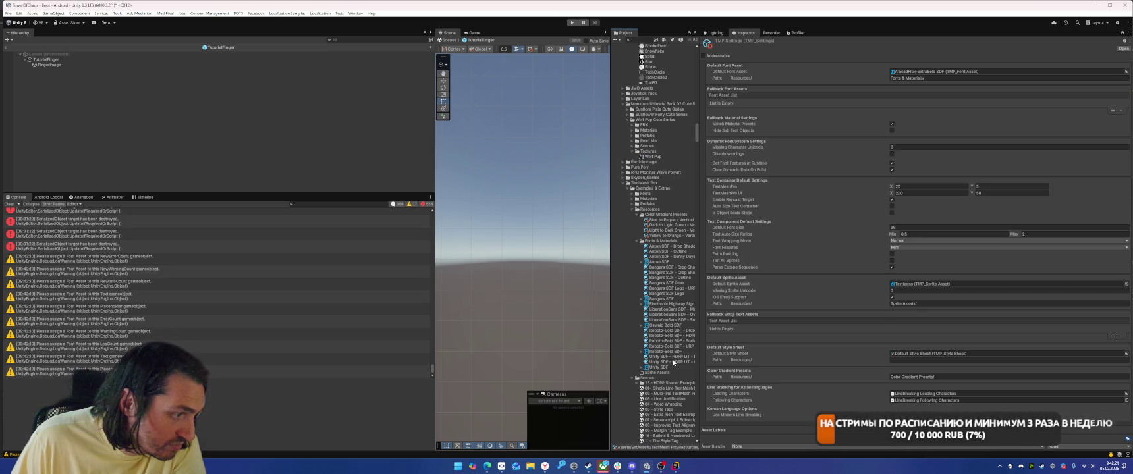
click(632, 204)
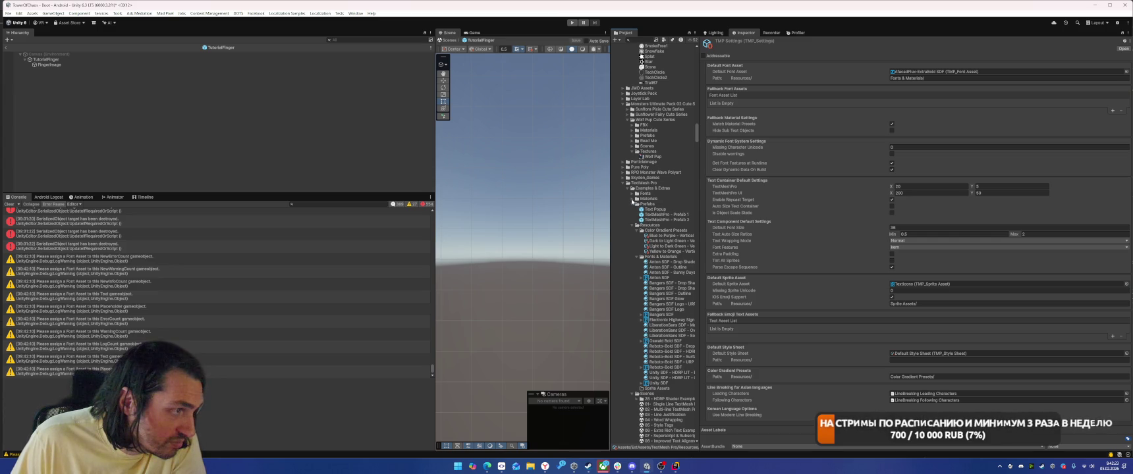
click(632, 198)
click(632, 194)
click(652, 187)
key(Delete)
key(Return)
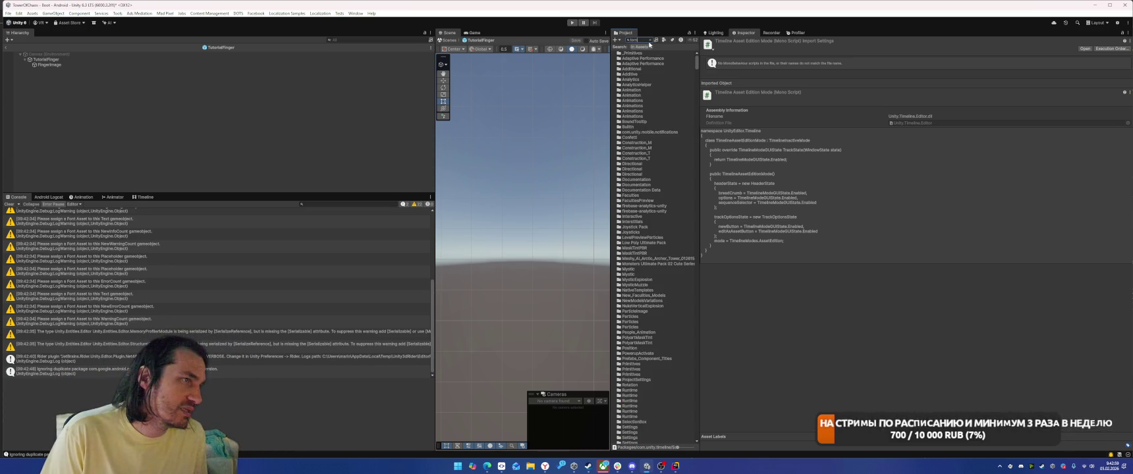
Step: Search 'tornado' to inspect the Tornado texture's import settings, then search the project for 'Spell'
text(ado)
click(629, 85)
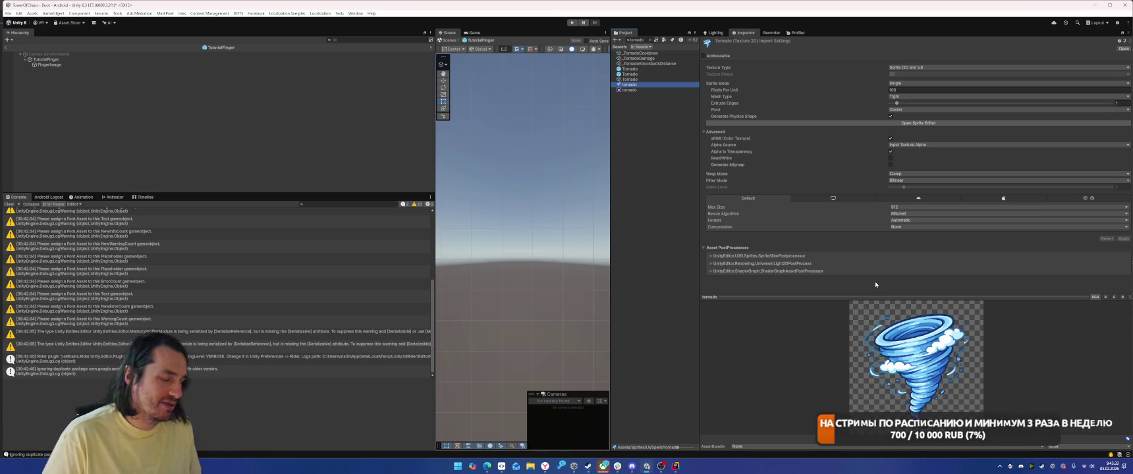
key(ctrl+f)
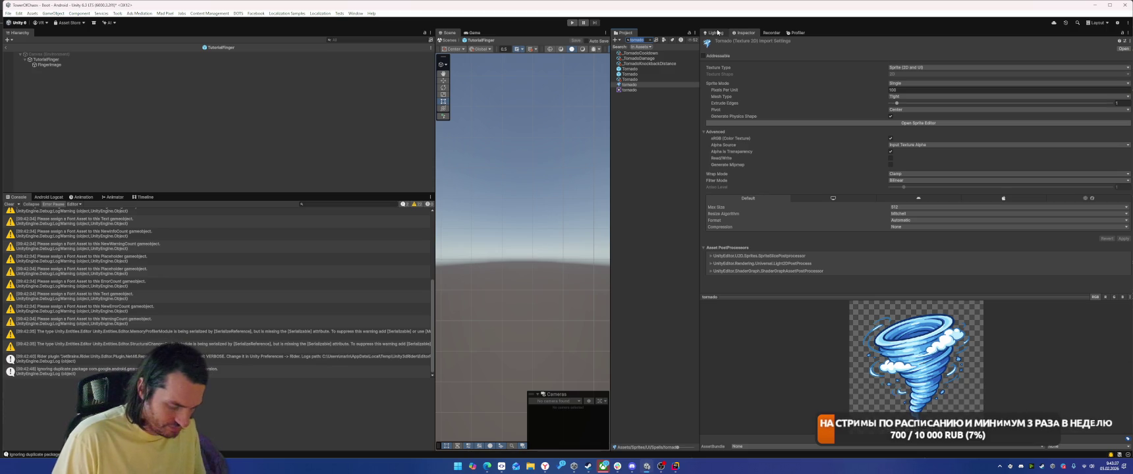
text(Spell)
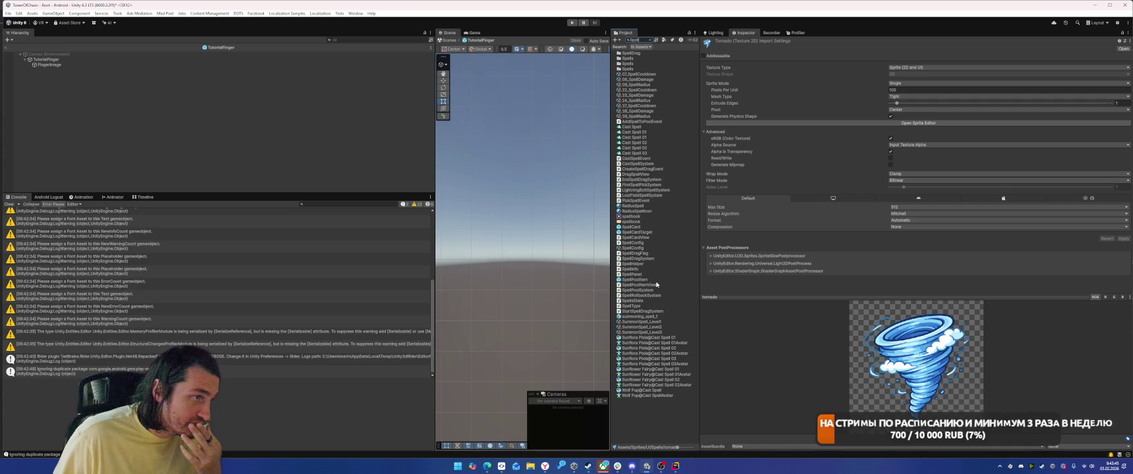
Step: Remove the tornado texture from the RadiusSpellIcon material's BaseMap slot and clear the selection
click(638, 205)
click(643, 216)
click(643, 211)
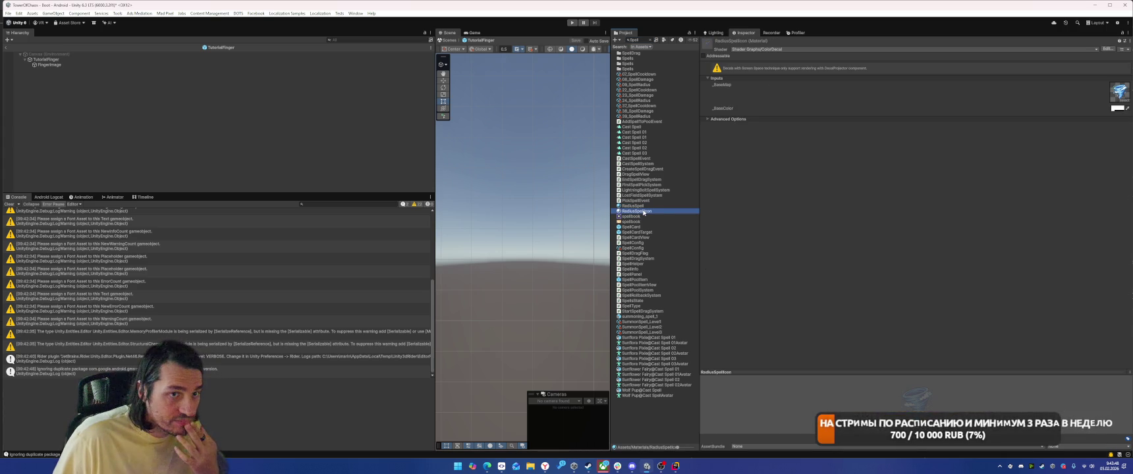
click(1112, 90)
key(Delete)
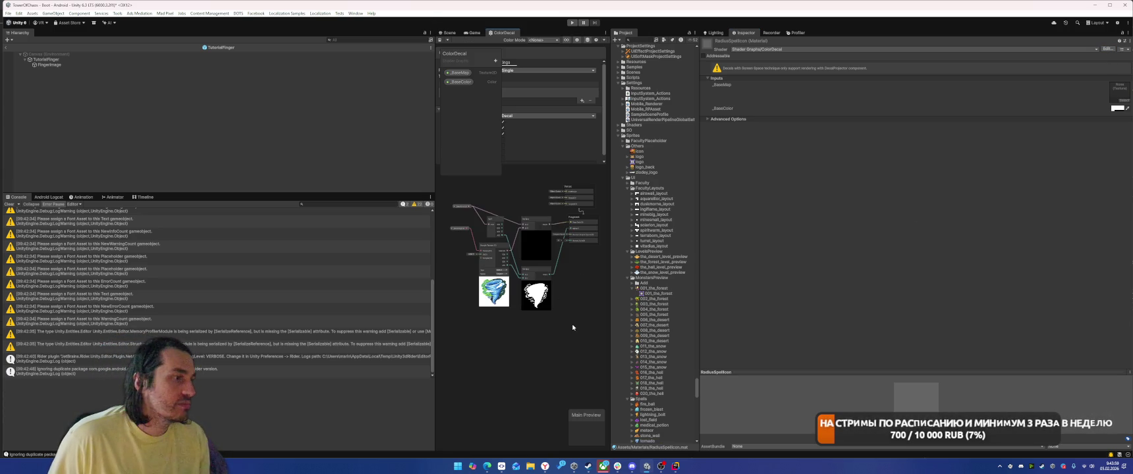
scroll(518, 336, up, 3)
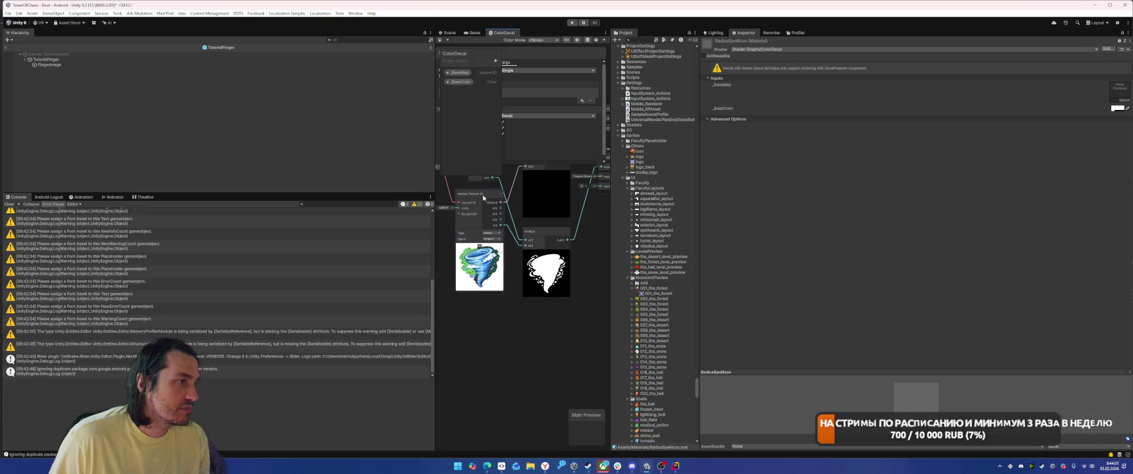
click(118, 152)
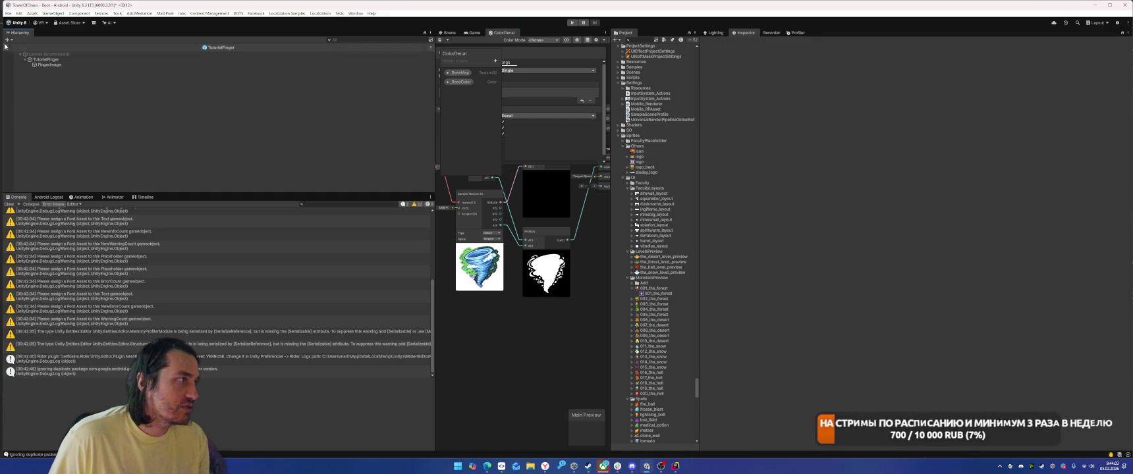
Step: Play-test: start the level, place a piece, begin the battle and cast Tornado on the monsters
click(5, 46)
click(572, 23)
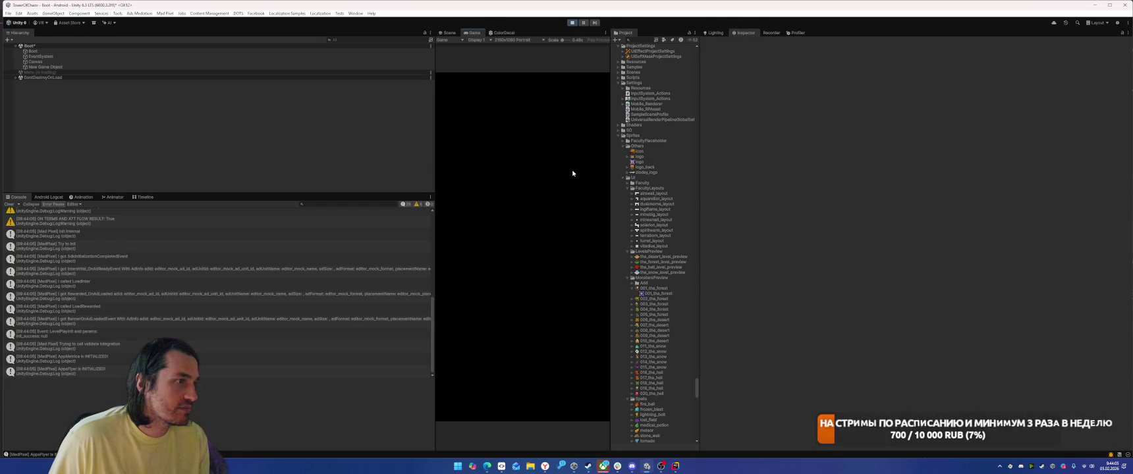
click(522, 323)
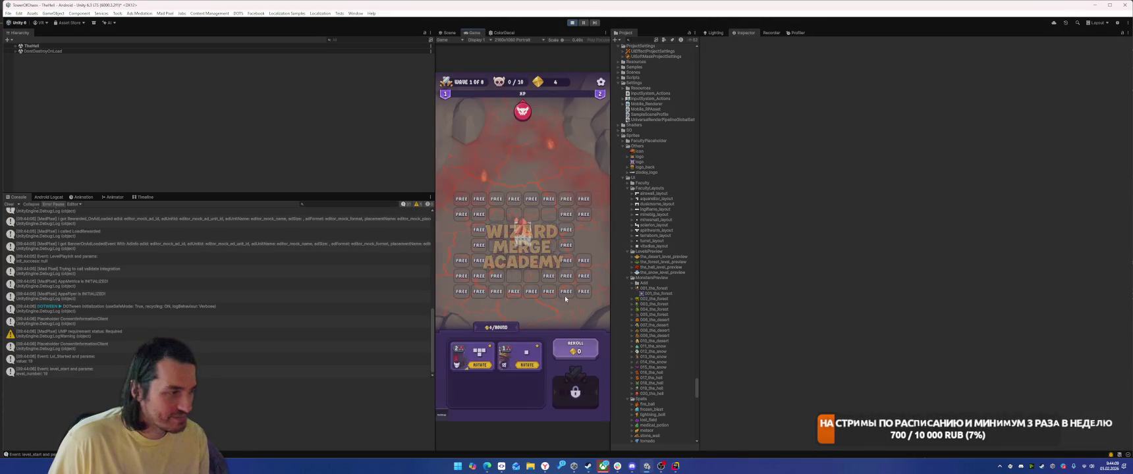
drag(483, 357, 514, 267)
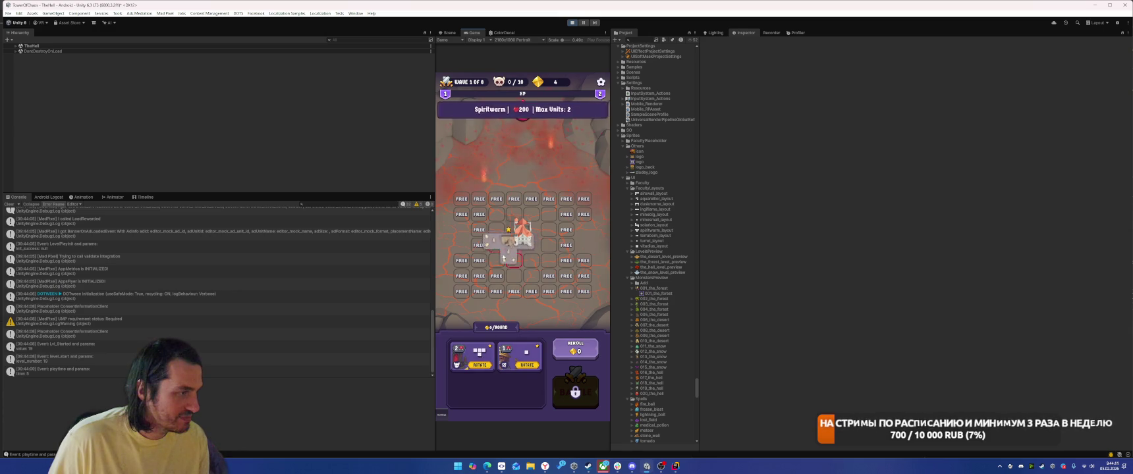
click(560, 390)
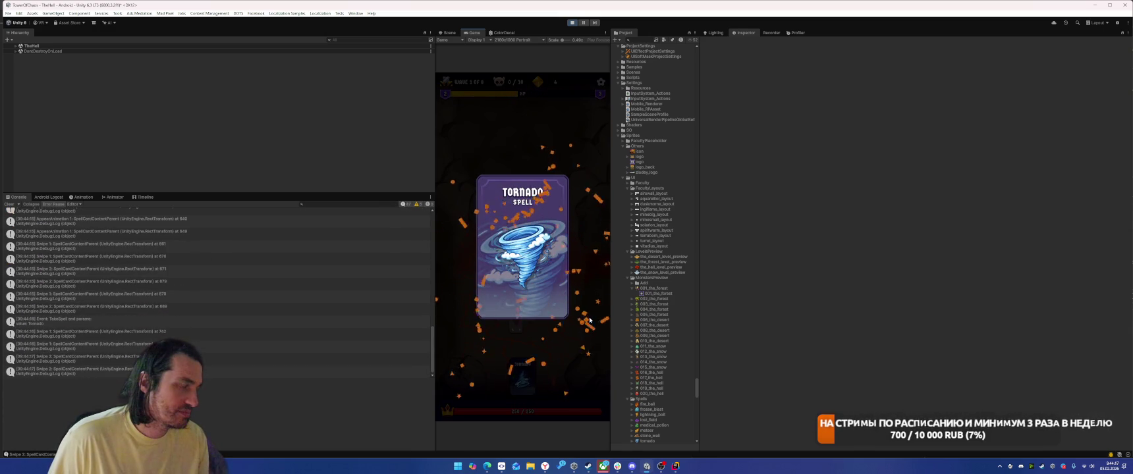
drag(522, 377, 527, 237)
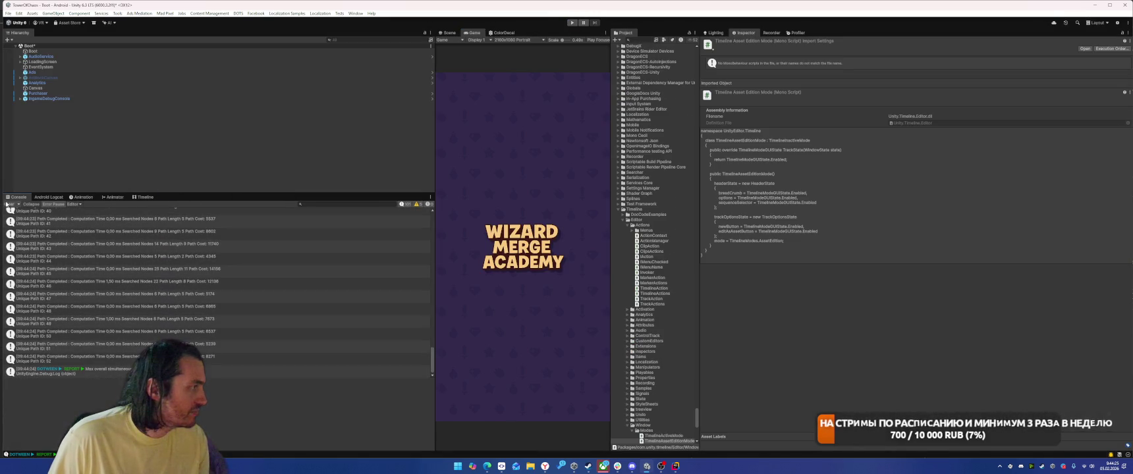
Step: Clear the Console and open the SpellCard prefab from the project search in Prefab Mode
click(9, 205)
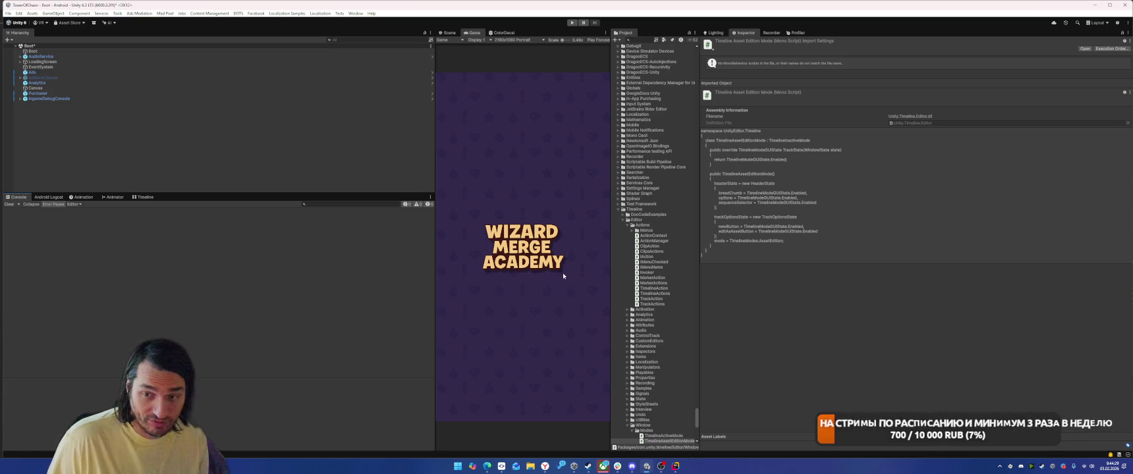
click(638, 40)
text(Spell)
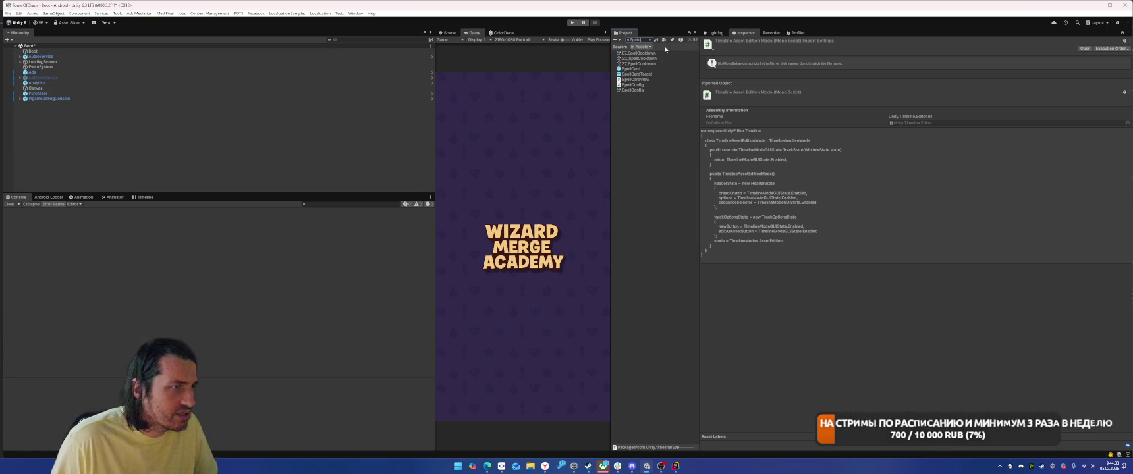
click(649, 69)
click(649, 69)
double_click(631, 68)
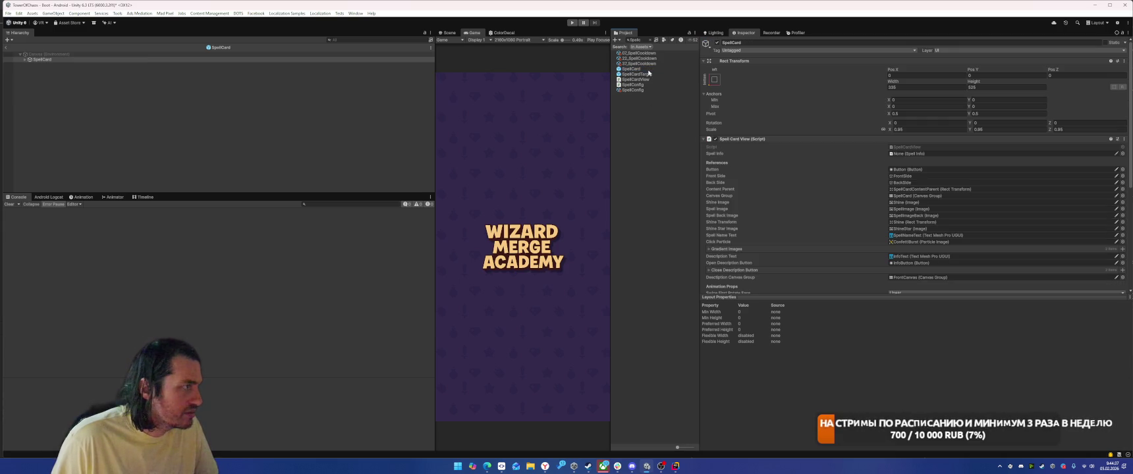
Step: Browse SpellCard's child objects, peek at the SpellCardTarget prefab, then reopen SpellCard
key(Right)
key(Down)
key(Right)
key(Down)
key(Right)
key(Down)
key(Up)
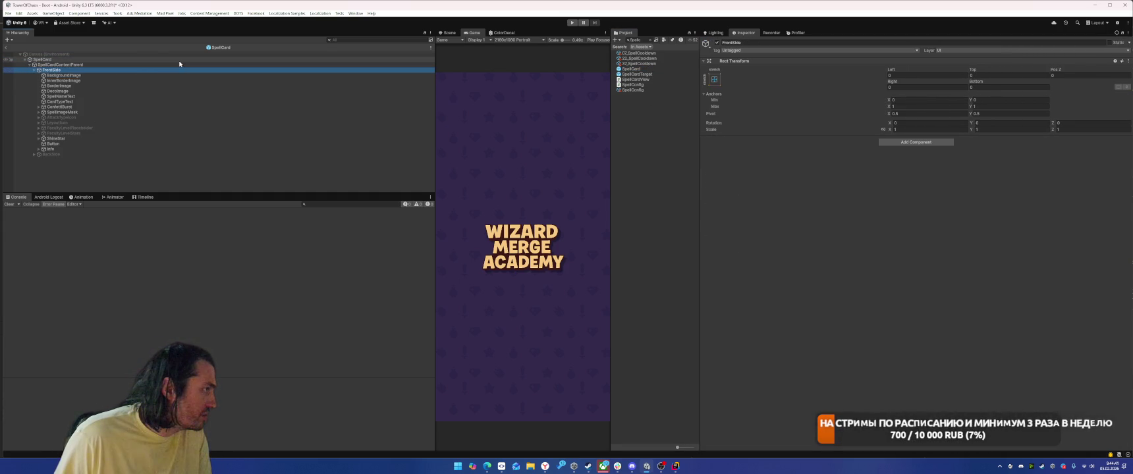
key(Left)
key(Left)
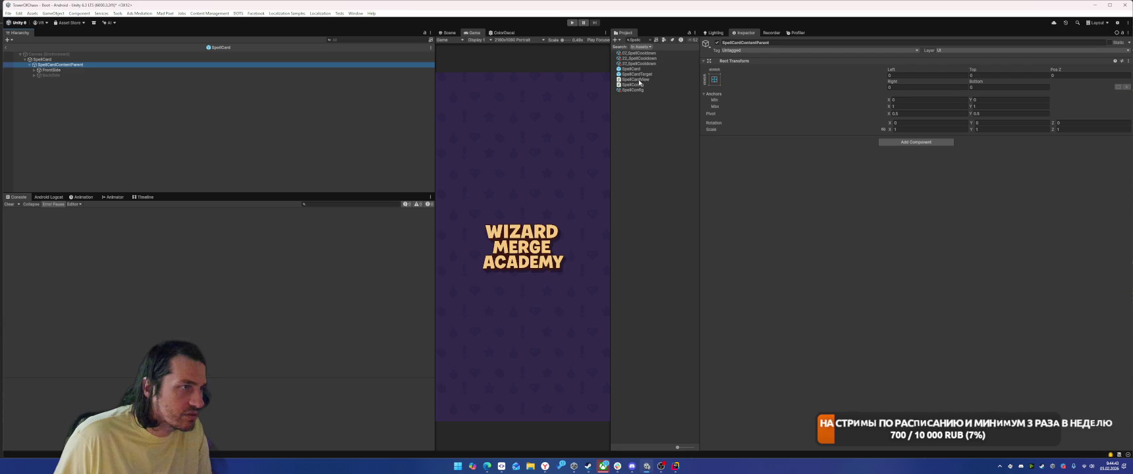
click(643, 75)
double_click(643, 75)
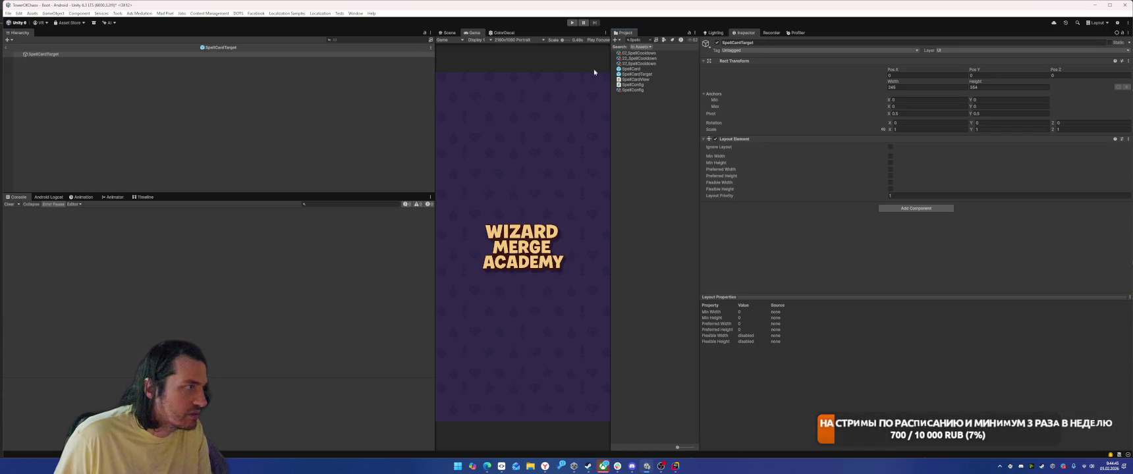
double_click(632, 68)
Step: Filter the hierarchy by t:image, review image objects like InnerBorderImage and backside_image, then enter Play mode
click(162, 75)
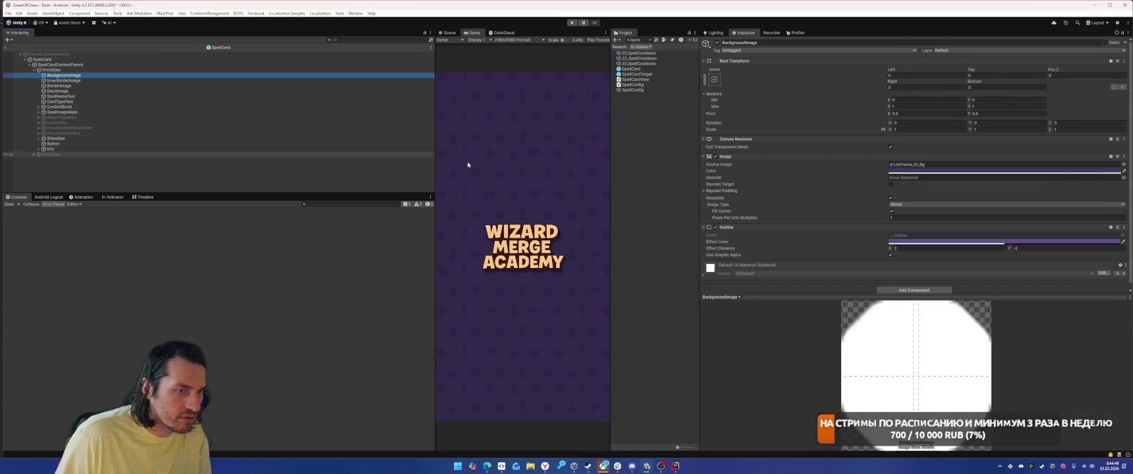
key(Down)
key(Down)
key(Down)
key(Down)
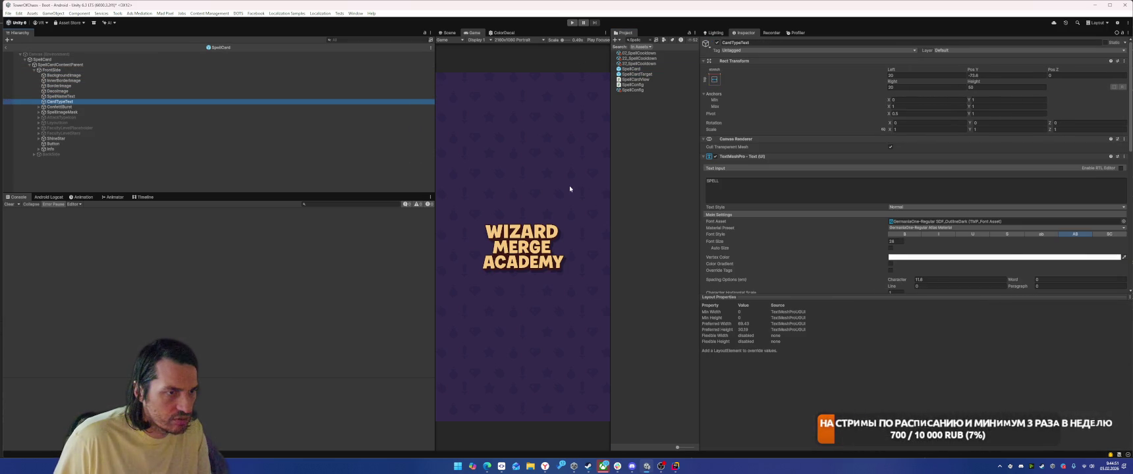
click(376, 41)
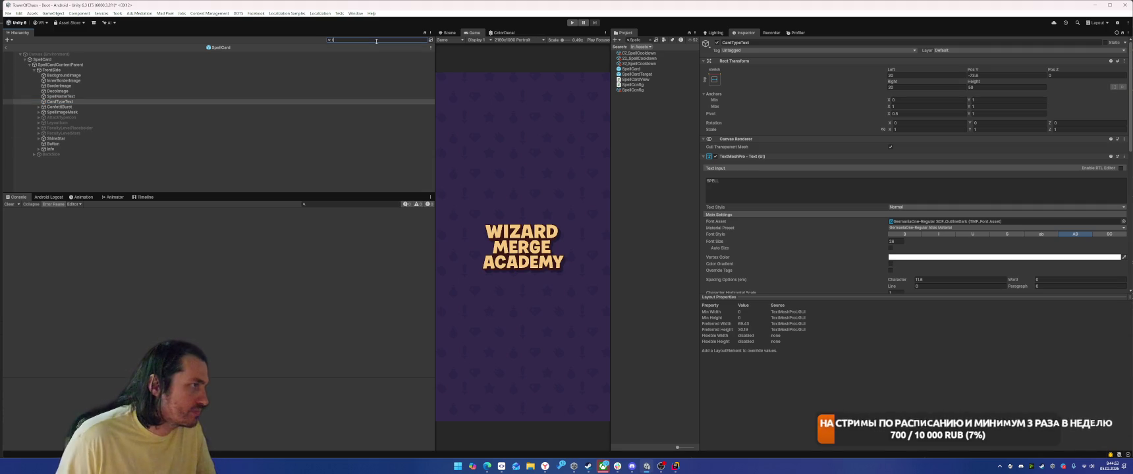
text(:ima)
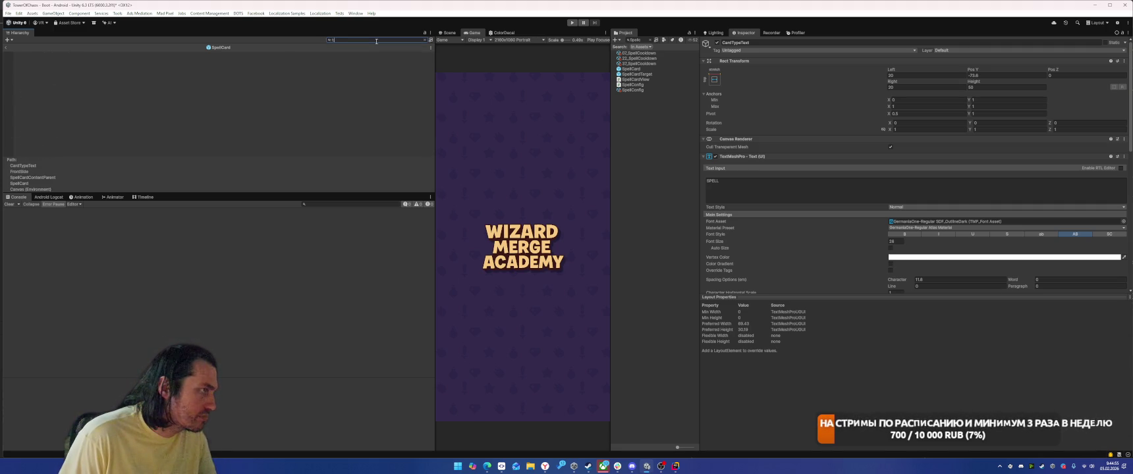
text(ge)
click(222, 155)
key(Up)
key(Up)
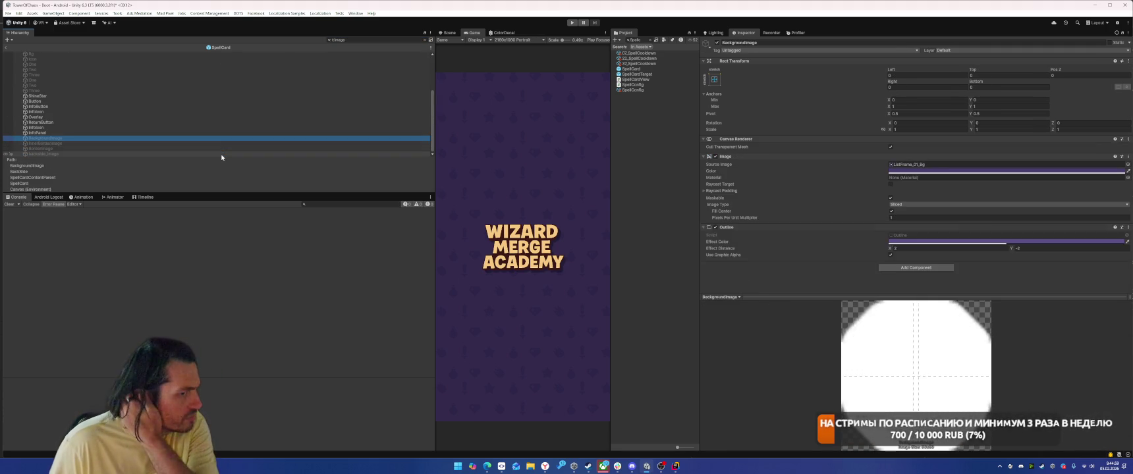
click(221, 155)
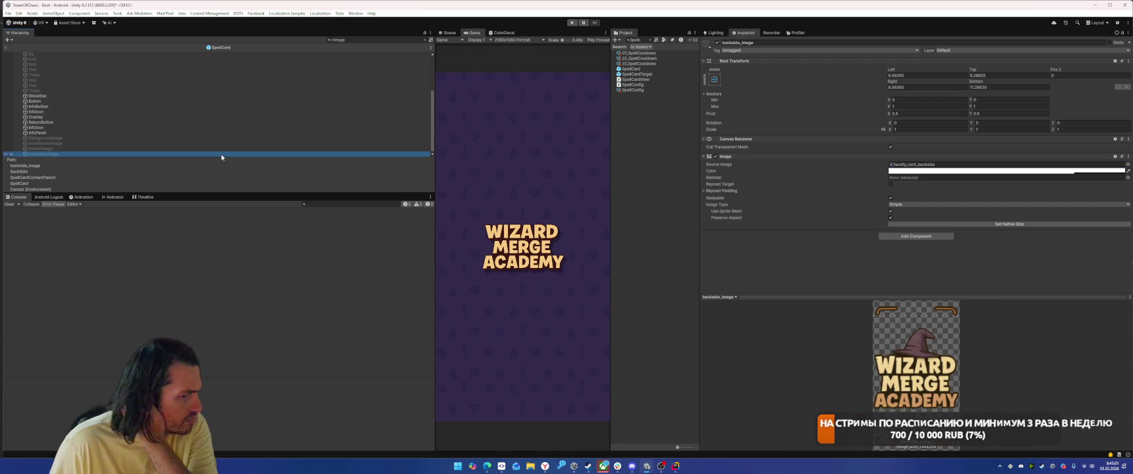
key(Up)
key(Up)
key(Up)
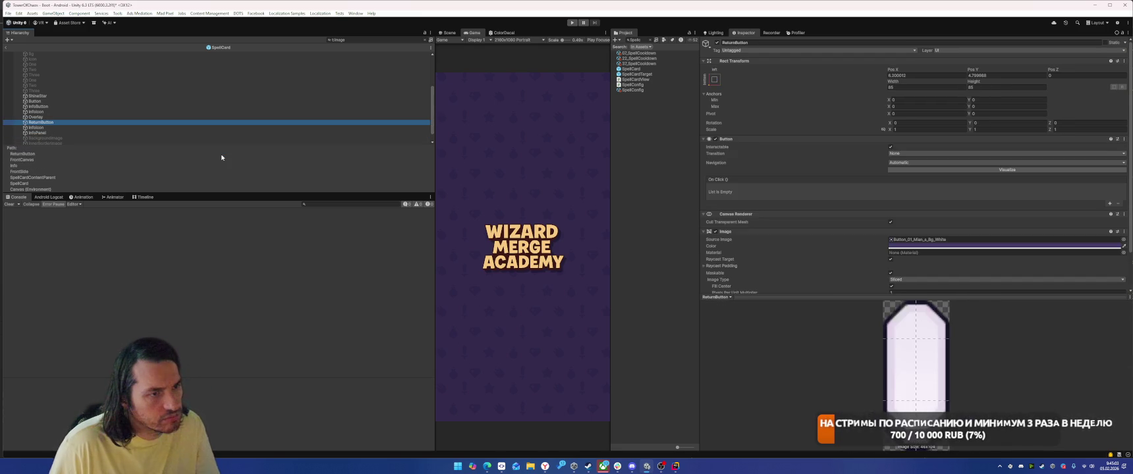
key(Up)
key(Up)
key(Up)
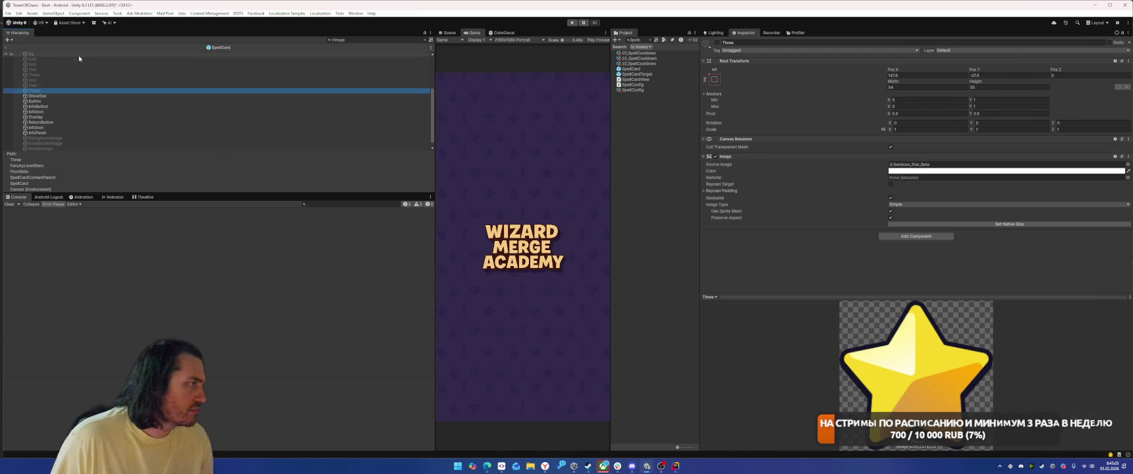
click(572, 23)
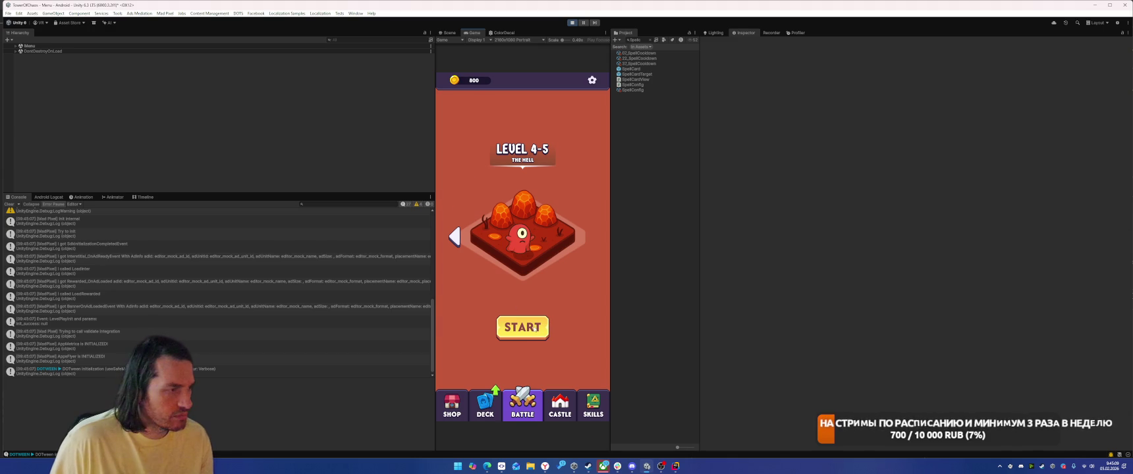
Step: Start the level, place the grey piece to begin the battle, and view the Scene
click(534, 328)
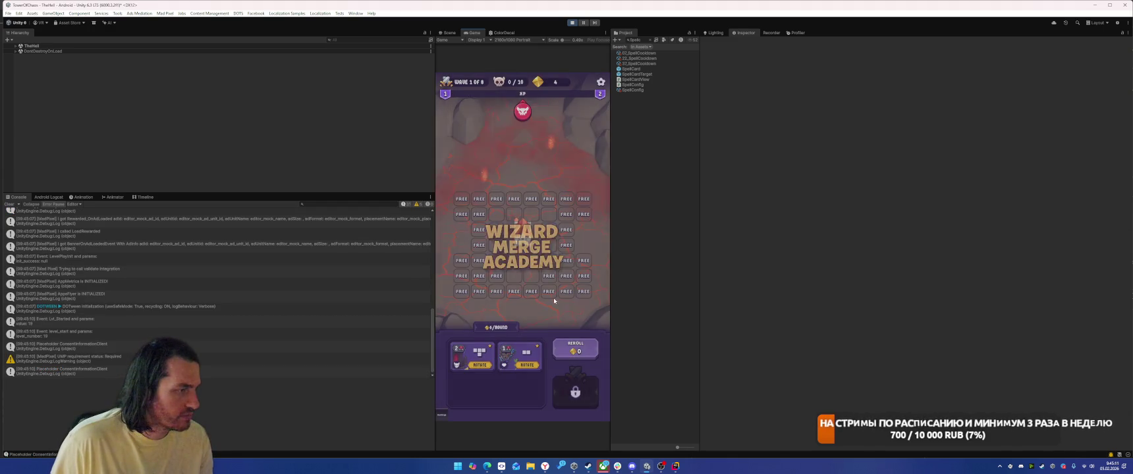
click(481, 259)
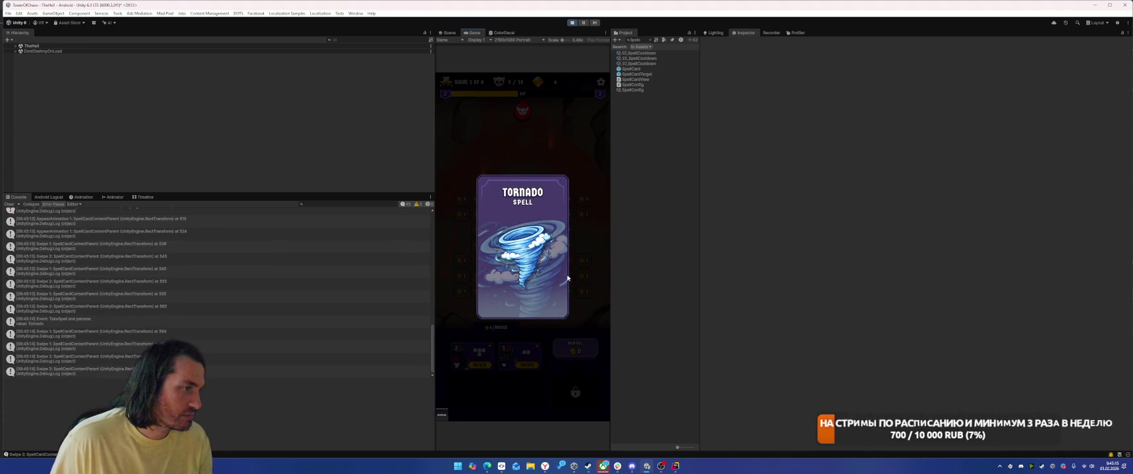
click(533, 274)
click(575, 392)
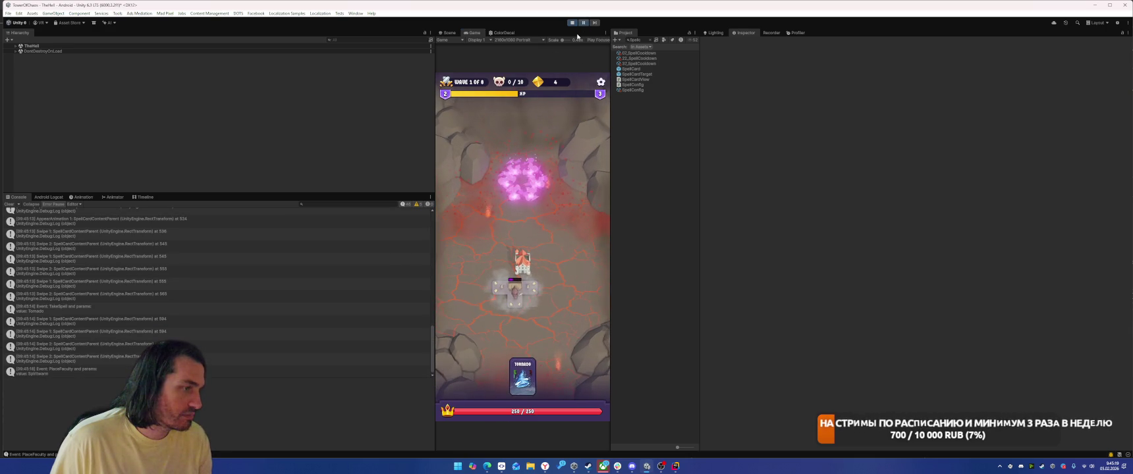
click(447, 32)
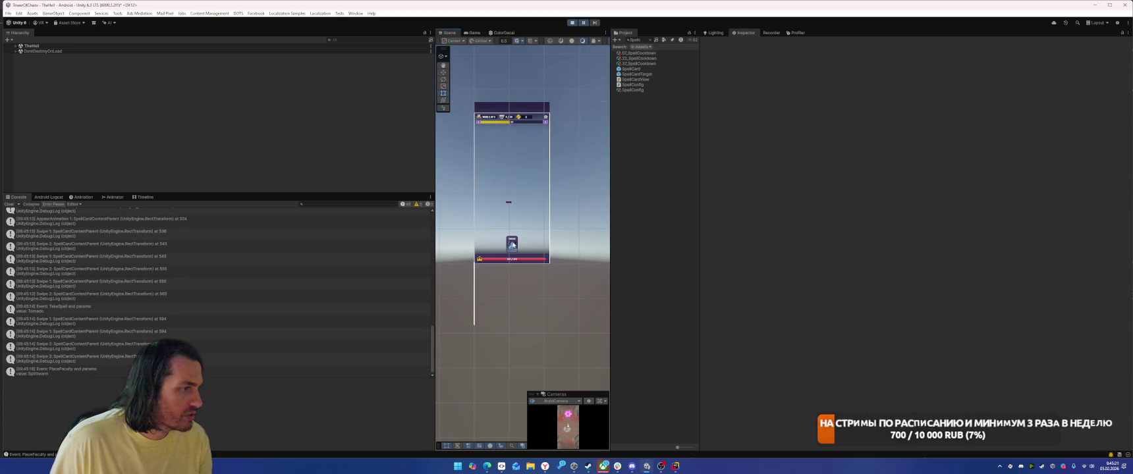
Step: Locate the SpellPoolItem(Clone) object under SpellPanel by picking it from the Scene view
click(513, 245)
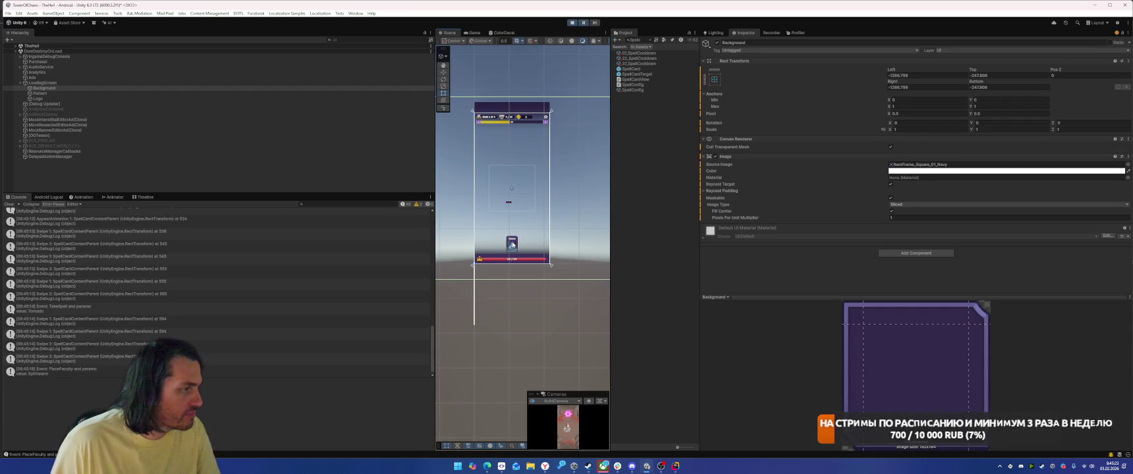
right_click(513, 245)
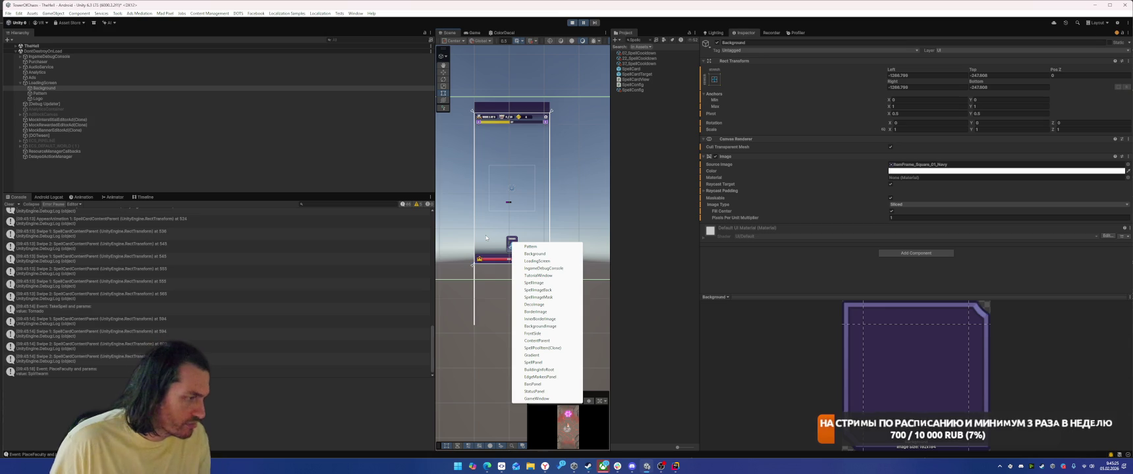
click(533, 362)
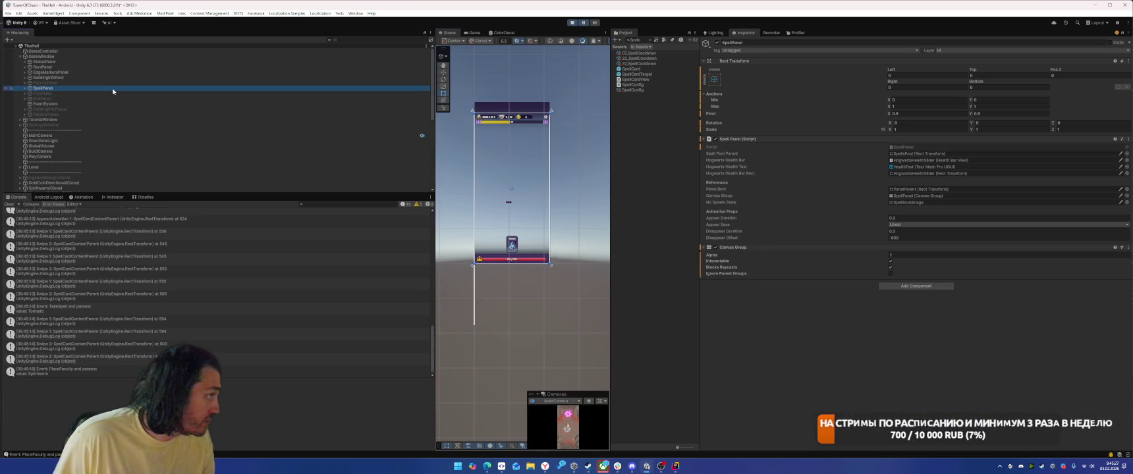
key(Right)
key(Down)
key(Down)
key(Down)
key(Down)
key(Right)
key(Down)
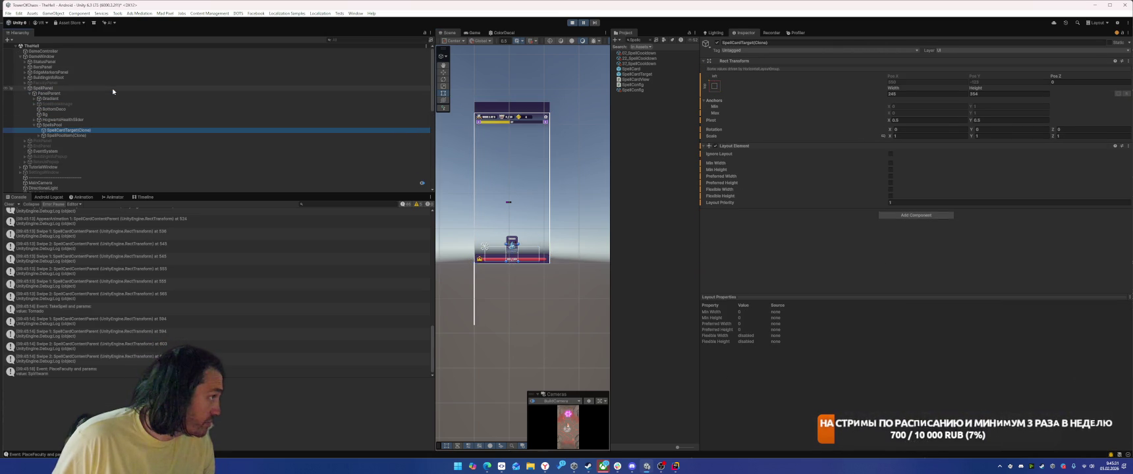
key(Down)
key(Right)
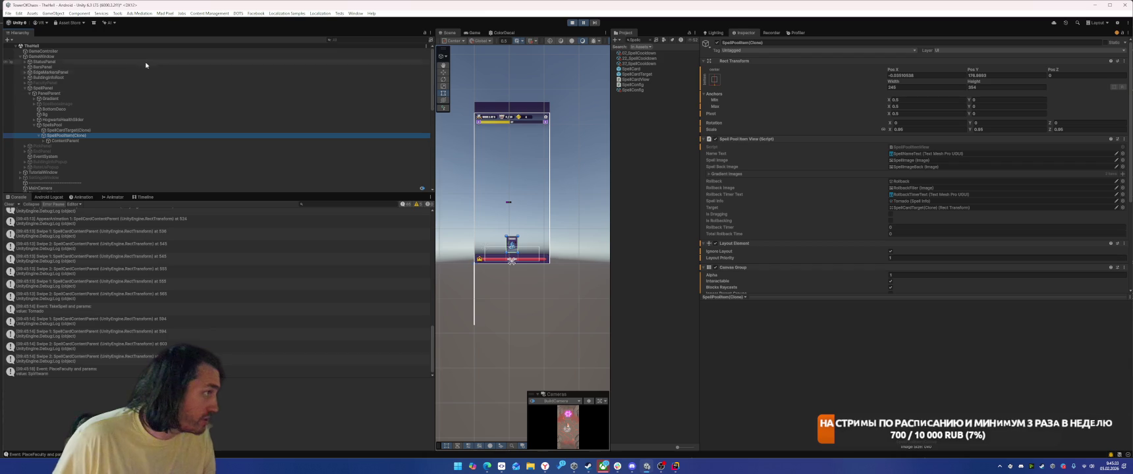
Step: Open the SpellPoolItem prefab in Prefab Mode from the Project search
click(644, 40)
text(p)
double_click(635, 64)
click(363, 41)
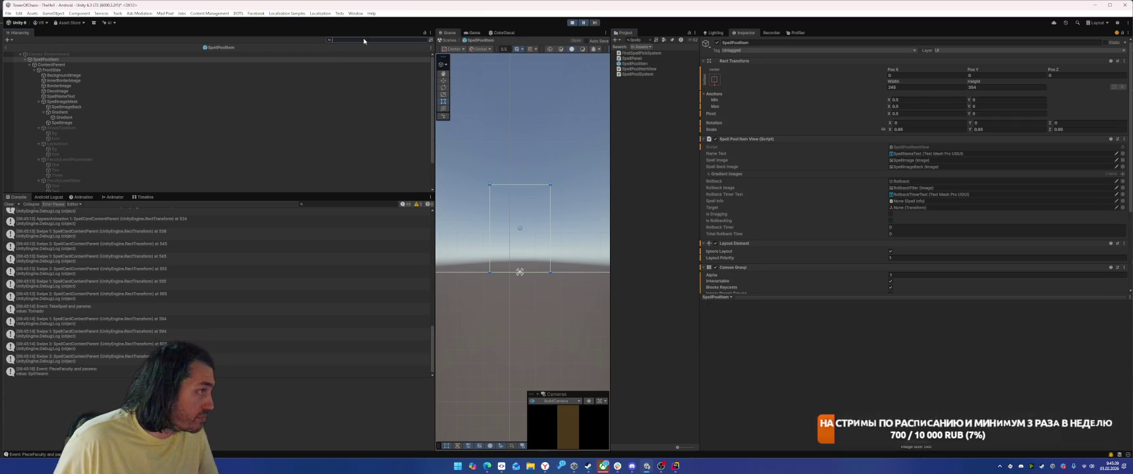
Step: Turn on Use Sprite Mesh for all 24 Image objects in SpellPoolItem
text(s)
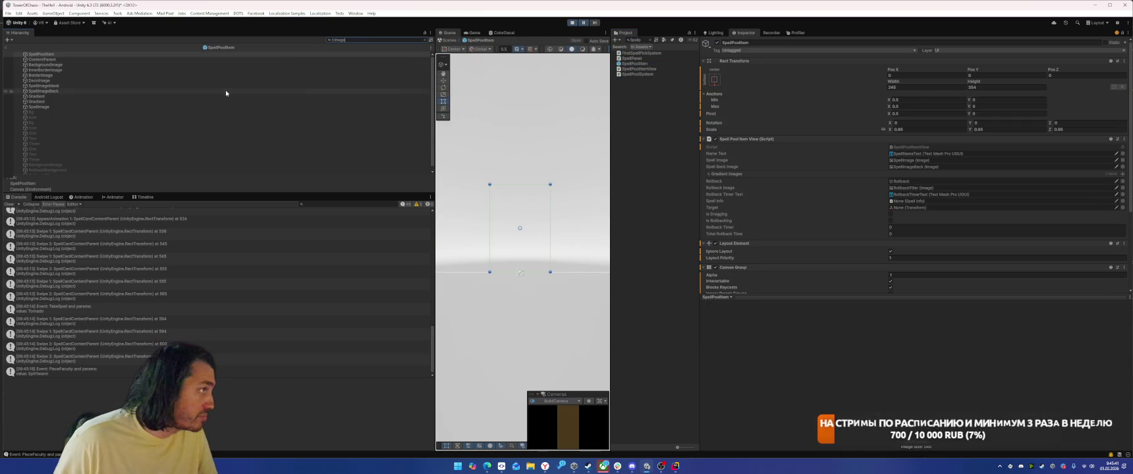
click(258, 58)
key(ctrl+a)
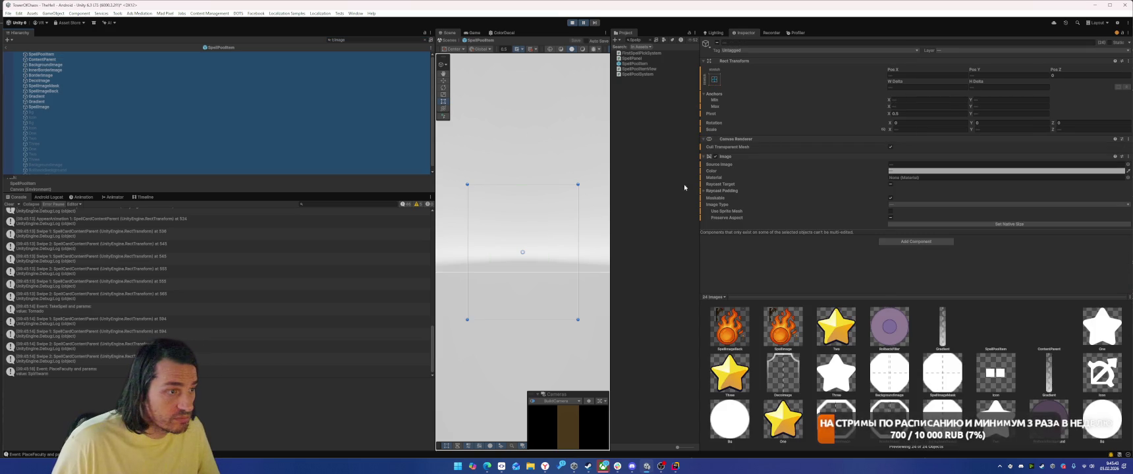
click(890, 211)
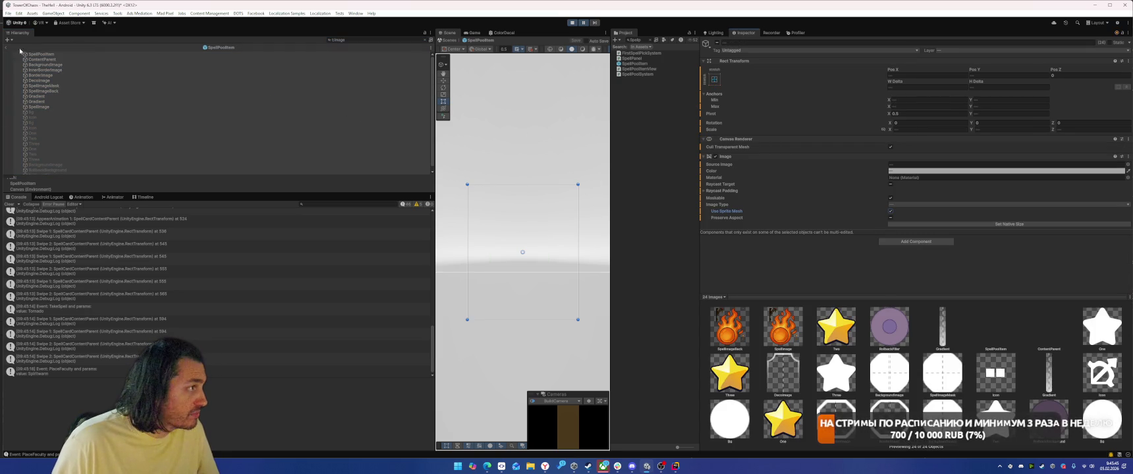
click(431, 40)
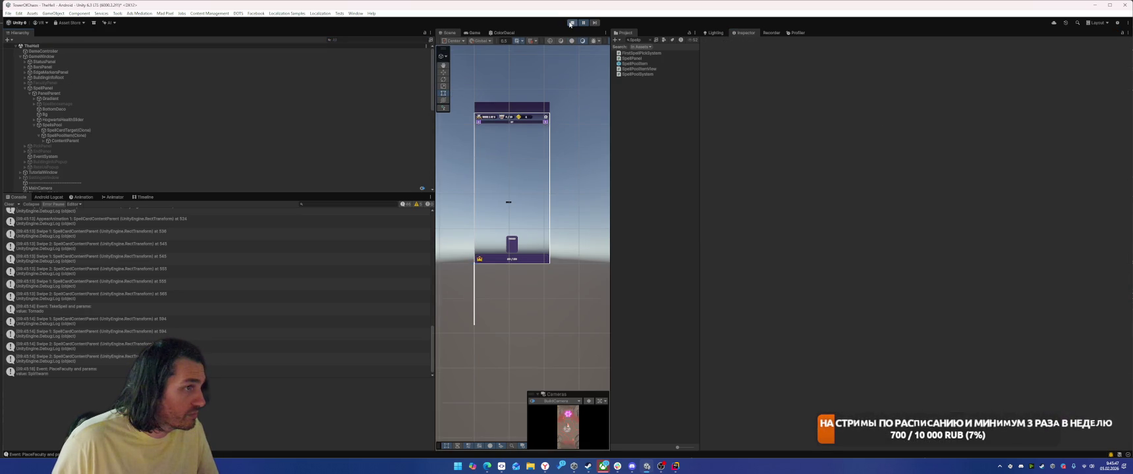
Step: Enable Use Sprite Mesh on FacultyPoolItemView's 14 images, save the prefab, and stop Play mode
click(649, 40)
text(PoolI)
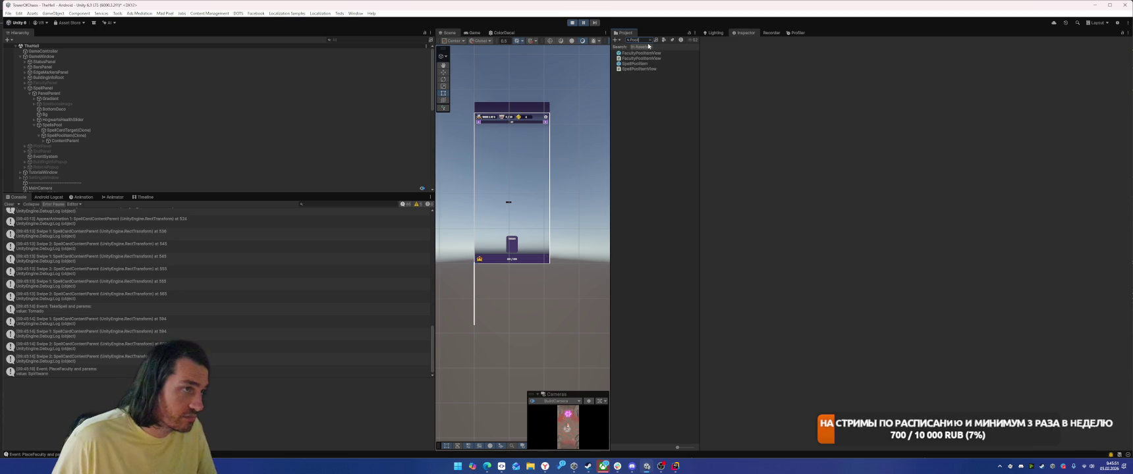
double_click(640, 58)
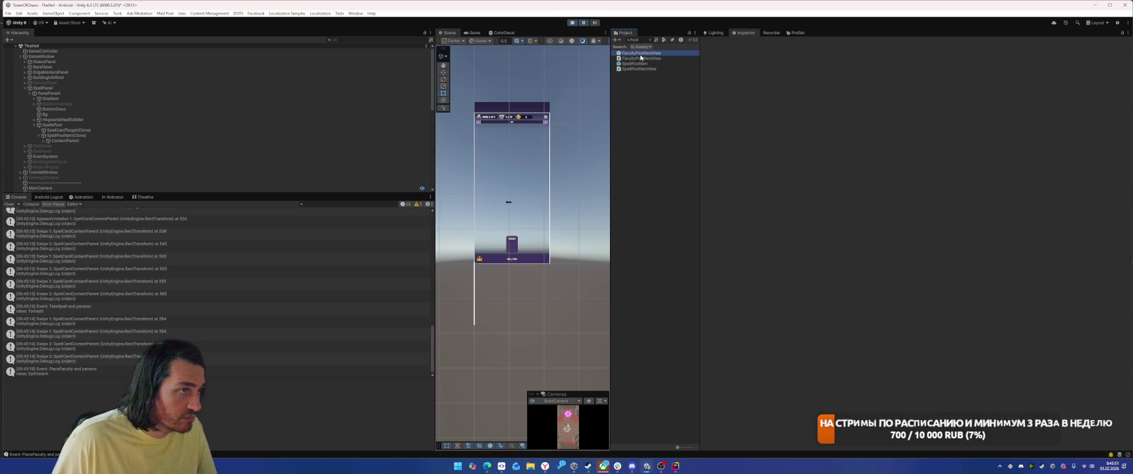
text(St)
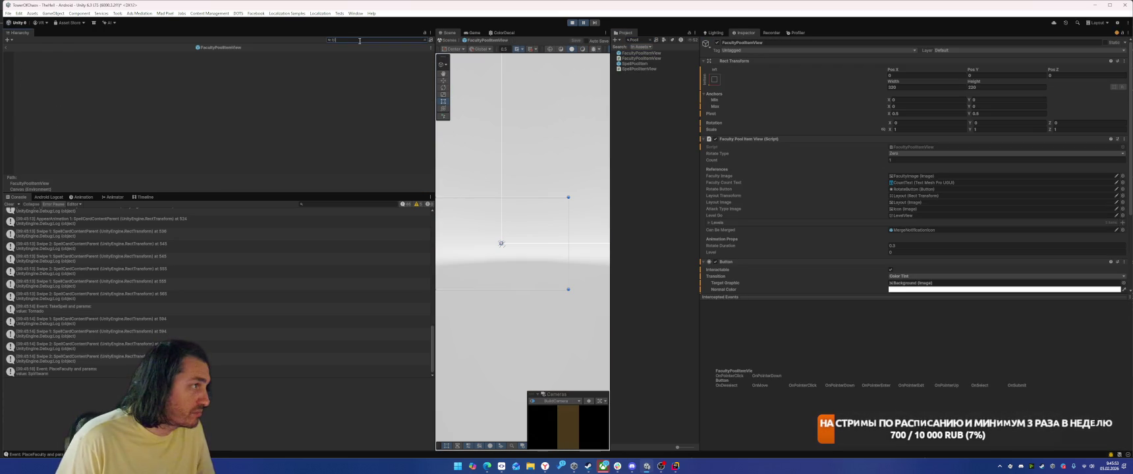
click(253, 81)
key(ctrl+a)
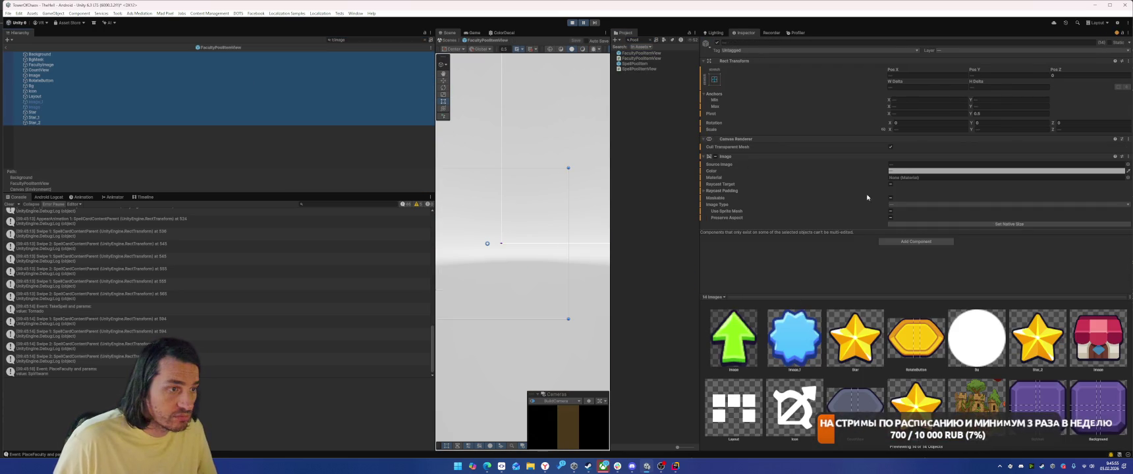
click(891, 212)
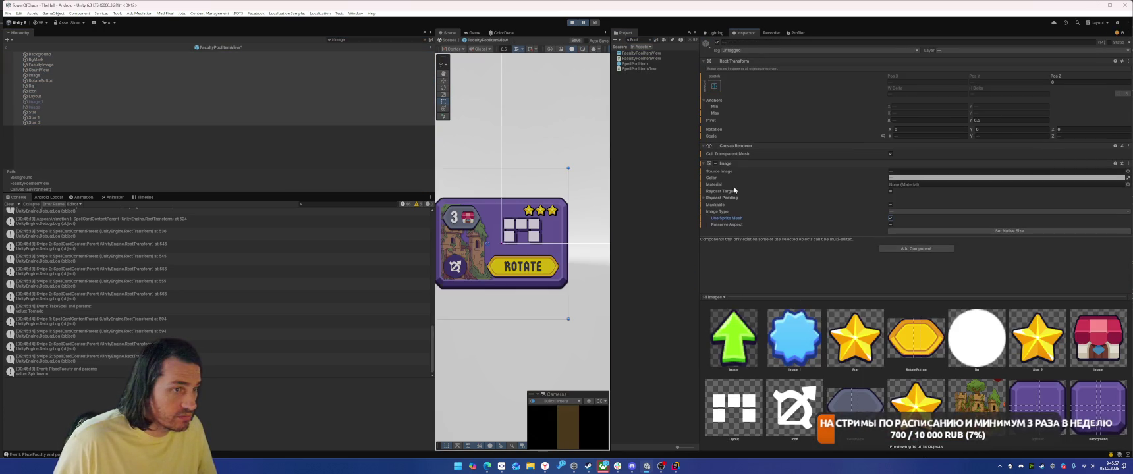
key(ctrl+s)
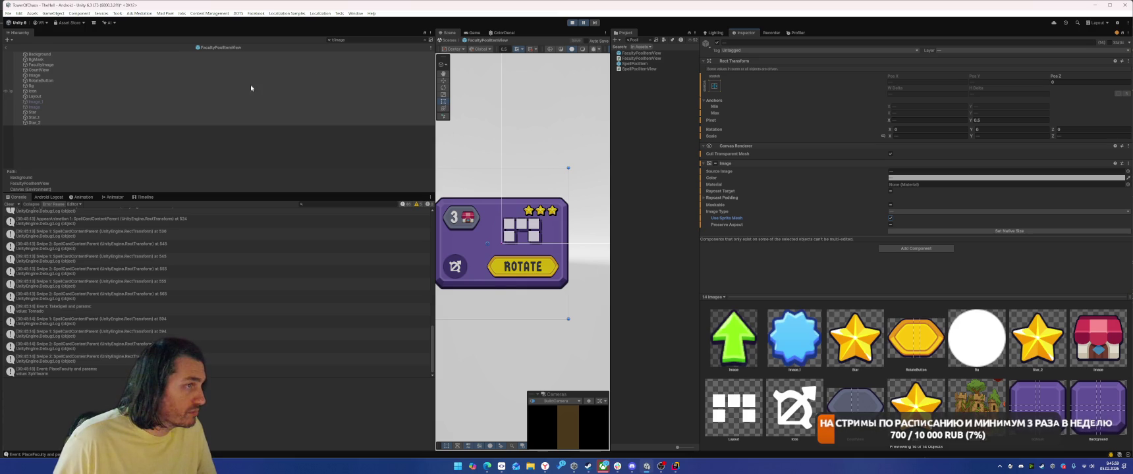
click(572, 23)
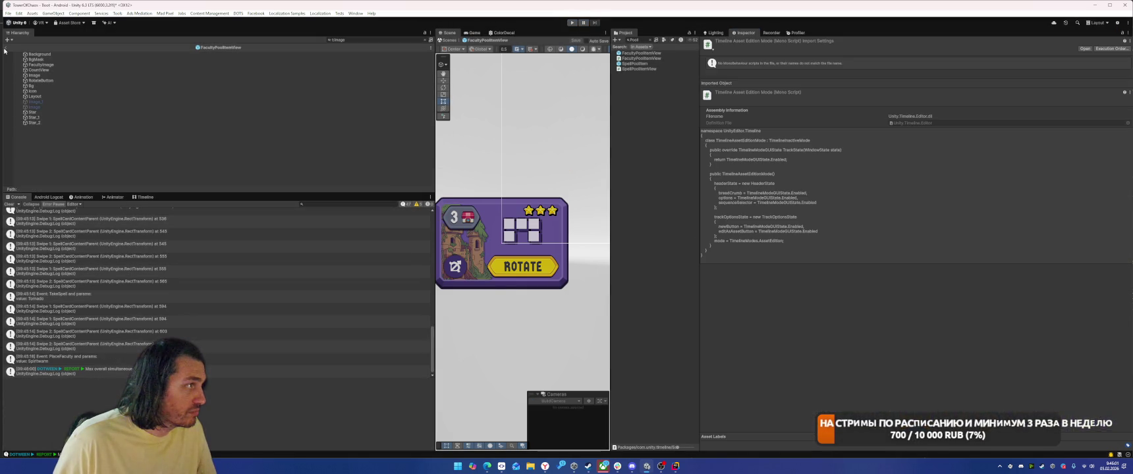
Step: Play-test: start the level, place two faculty pieces, pick the Tornado spell, then stop playing
key(ctrl+p)
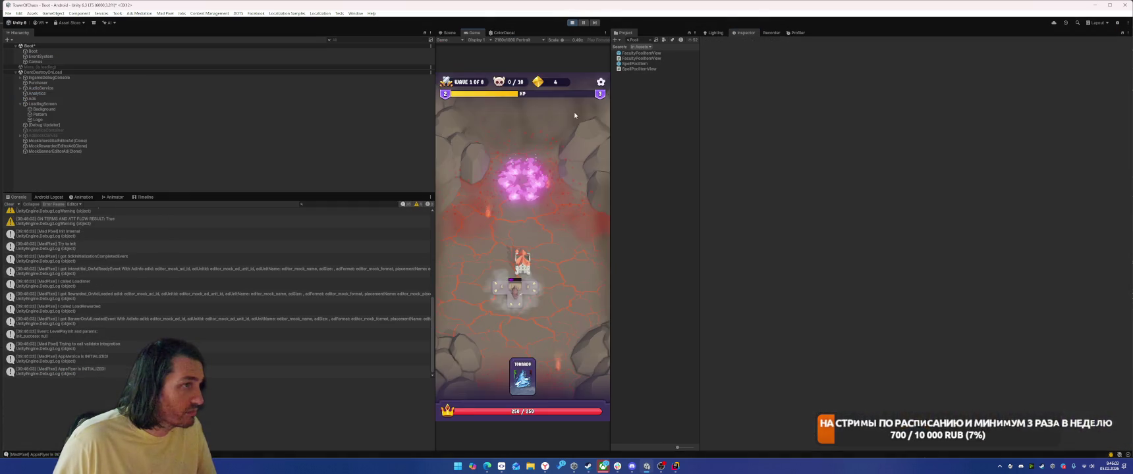
click(544, 336)
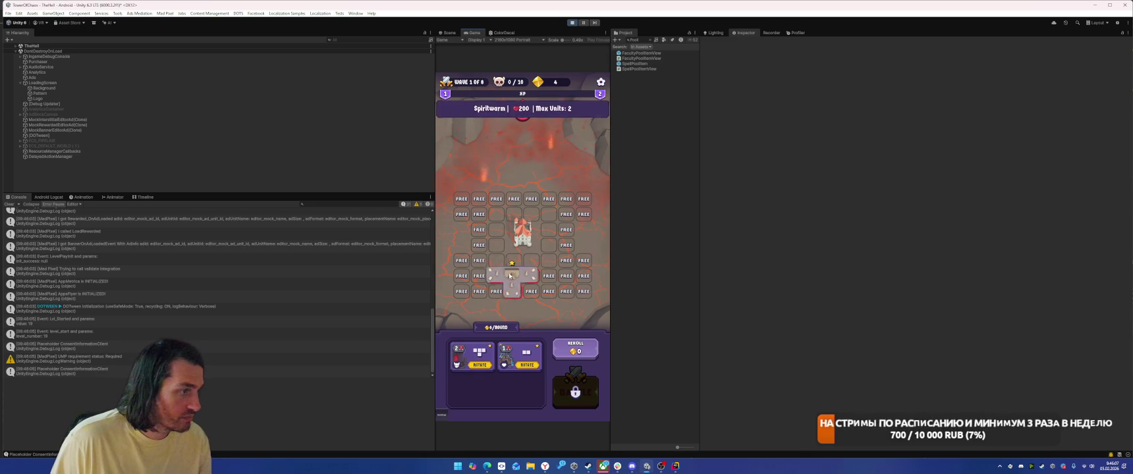
drag(471, 356, 513, 312)
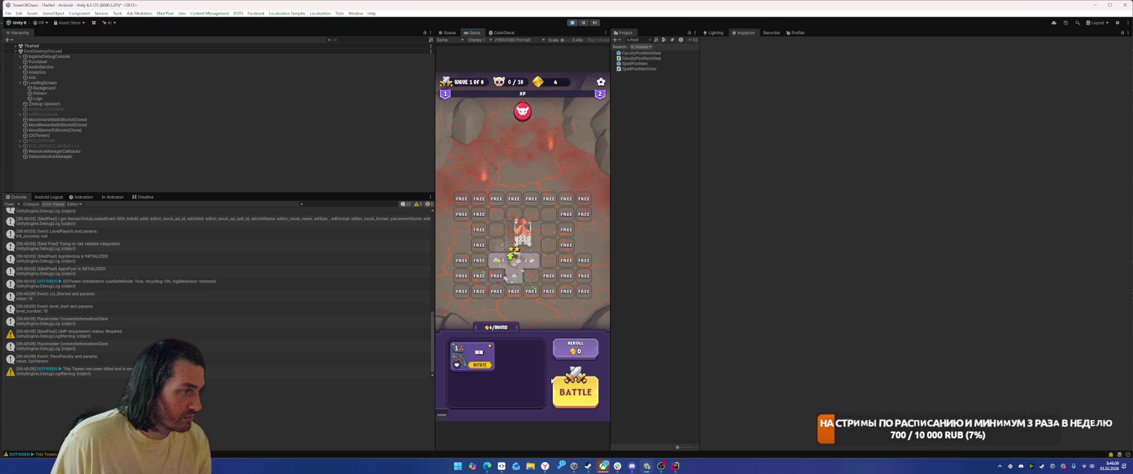
drag(471, 356, 506, 221)
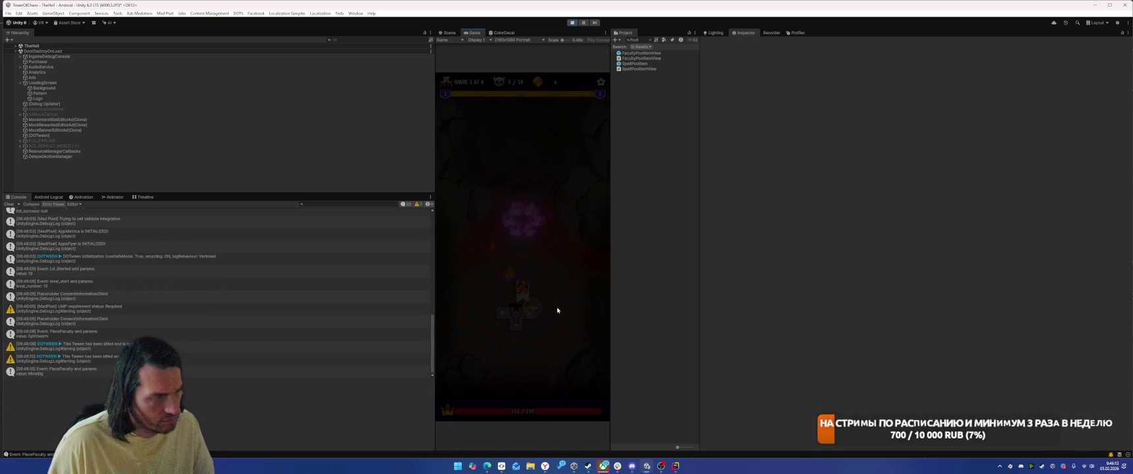
click(472, 247)
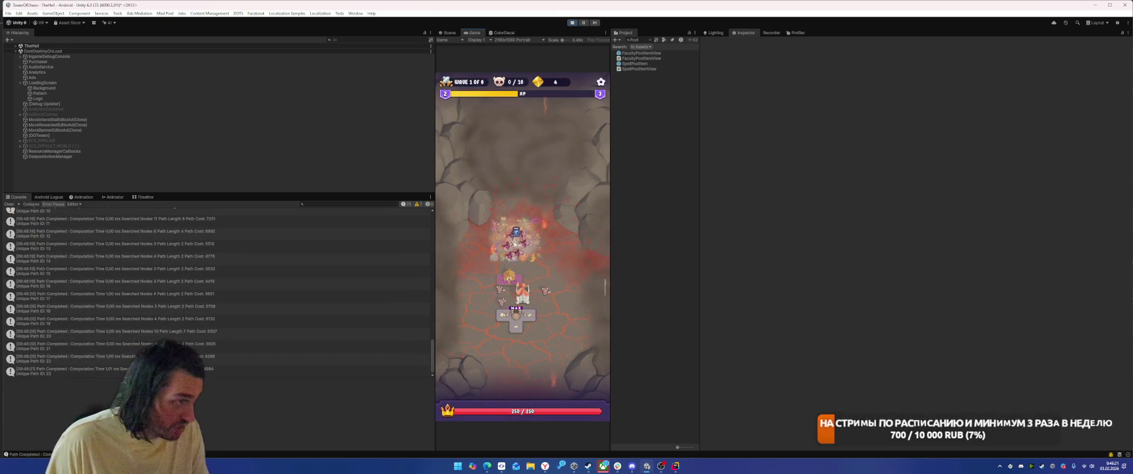
click(571, 23)
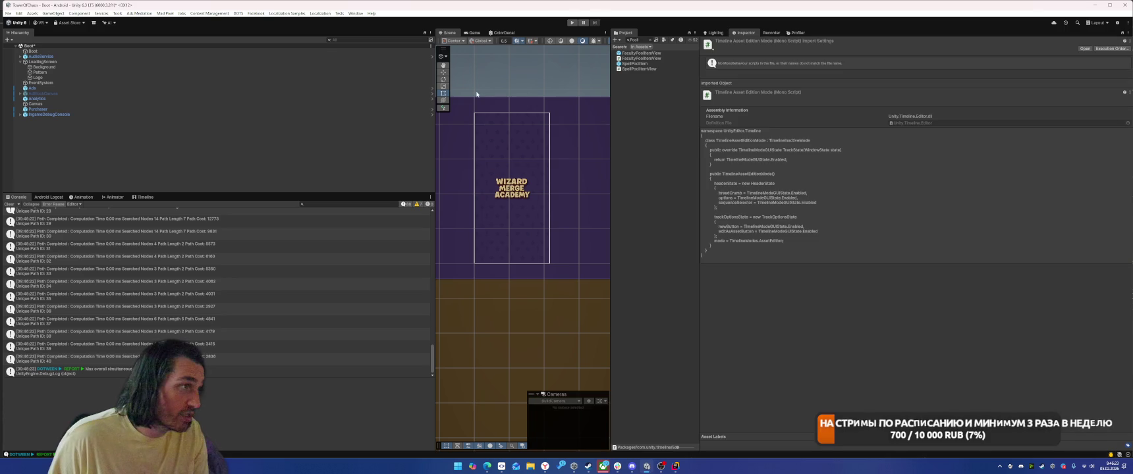
scroll(531, 335, up, 1)
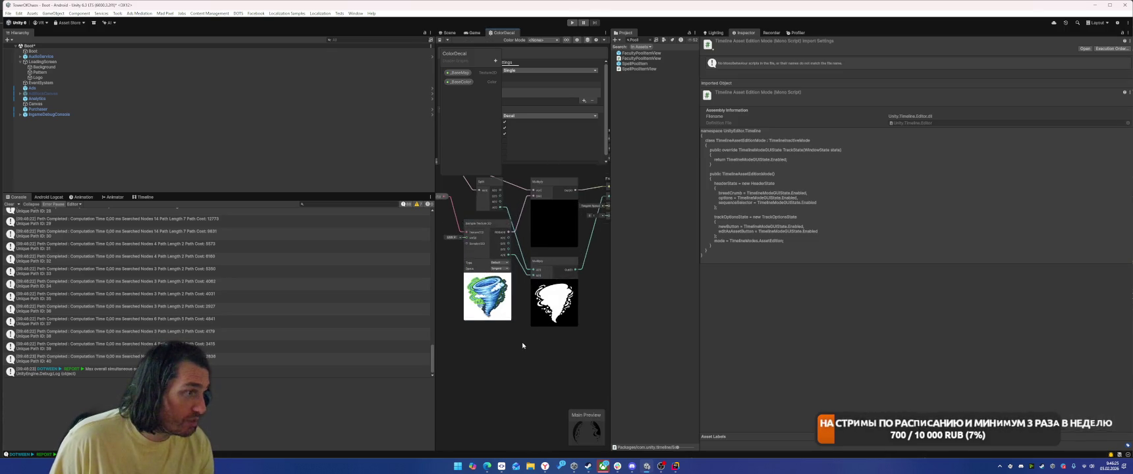
right_click(476, 187)
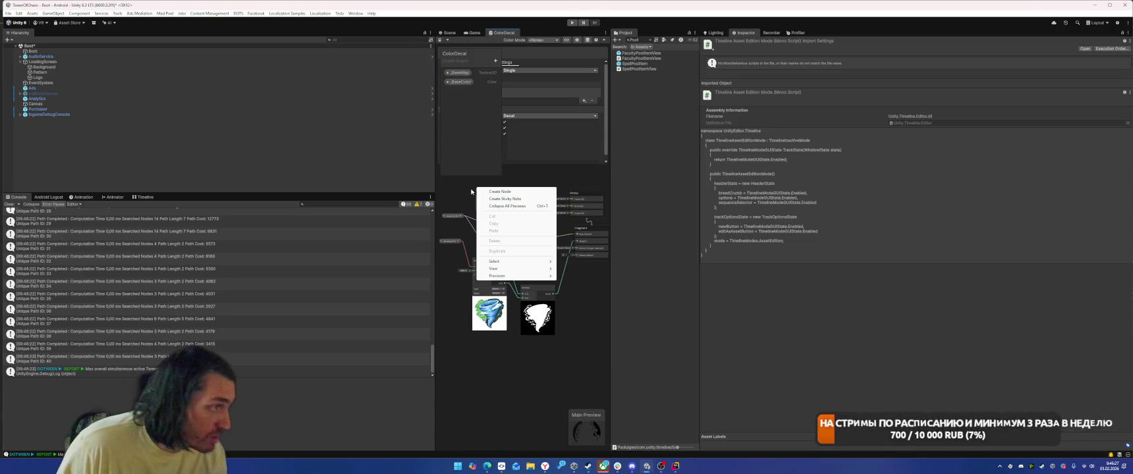
click(496, 191)
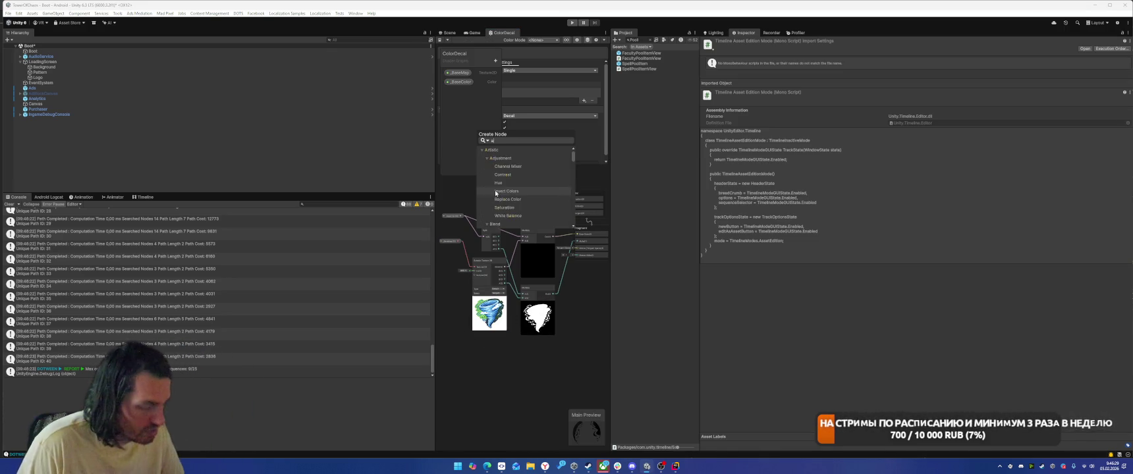
text(texture)
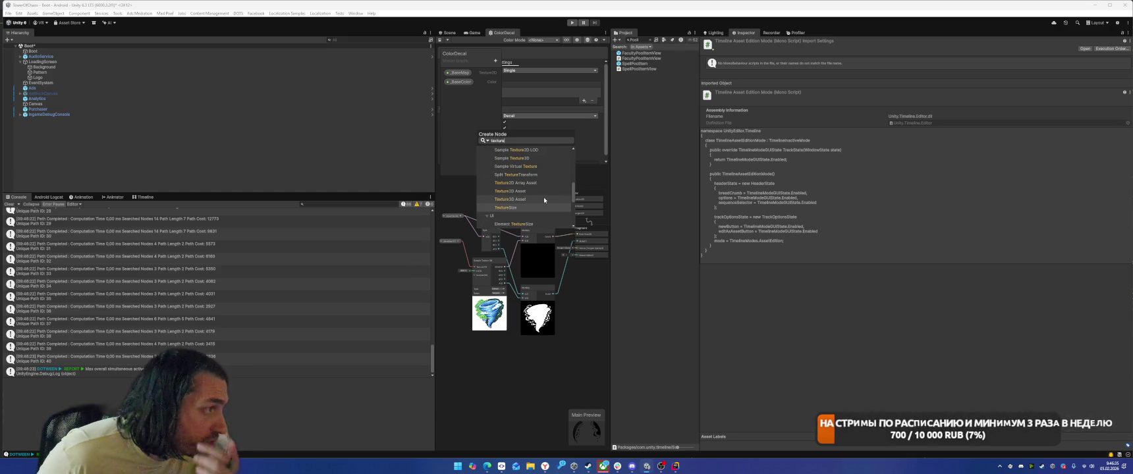
scroll(541, 178, down, 2)
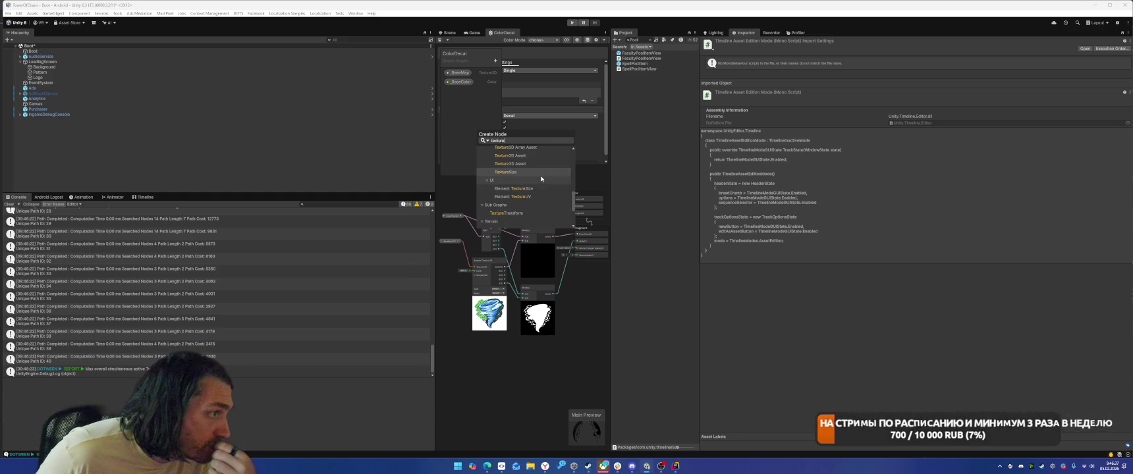
scroll(541, 179, down, 3)
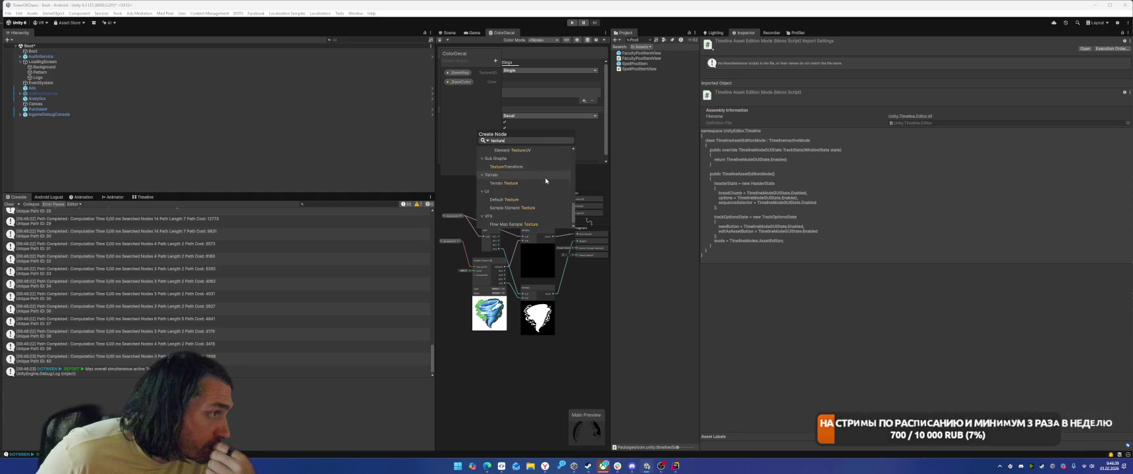
scroll(543, 198, up, 5)
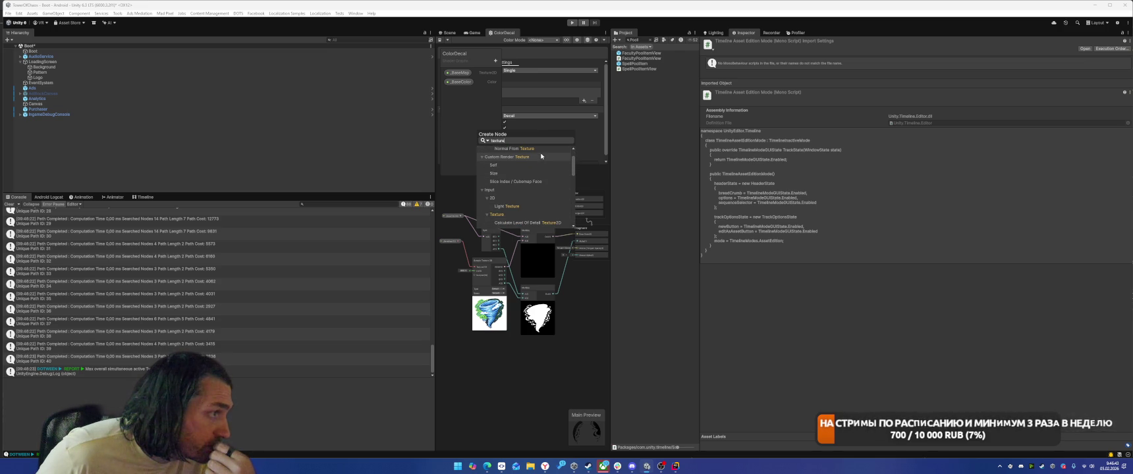
scroll(545, 165, down, 2)
scroll(547, 168, down, 3)
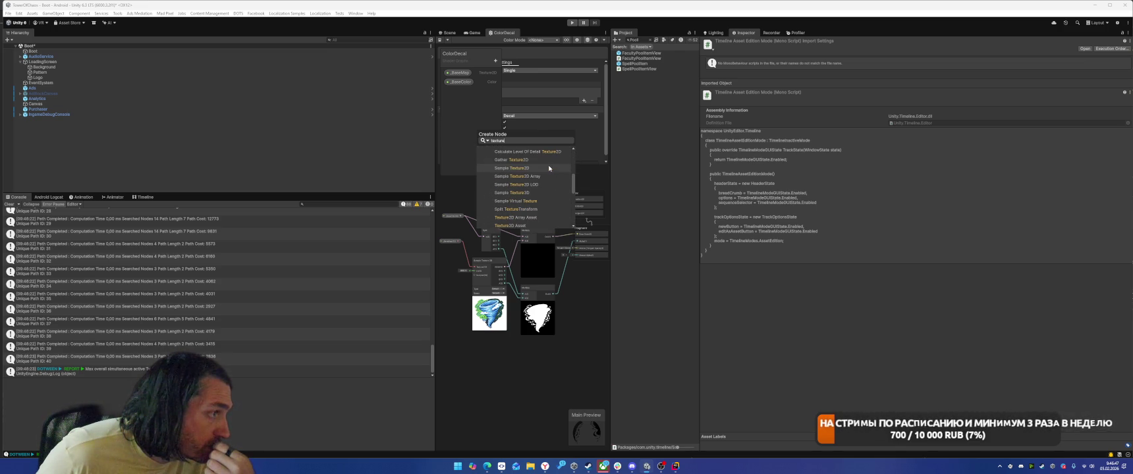
scroll(549, 168, up, 5)
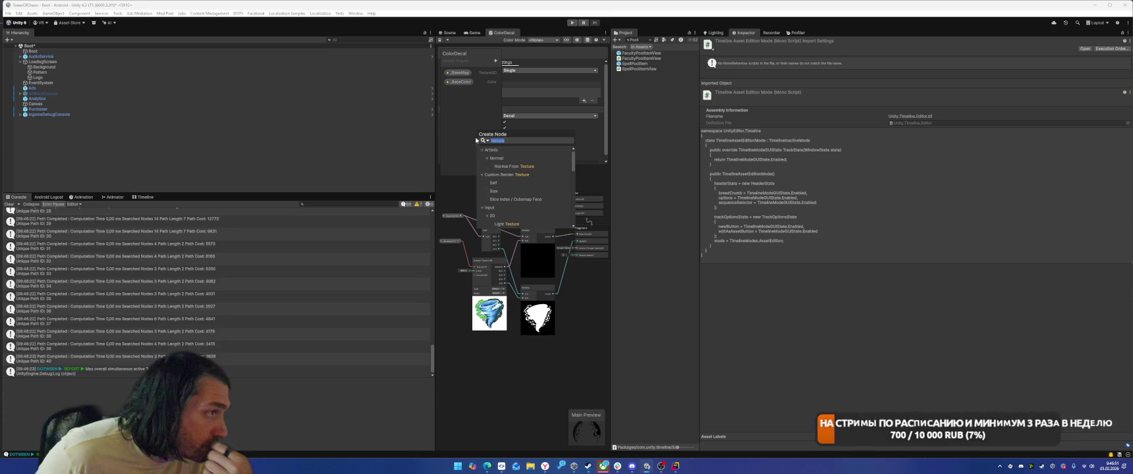
Step: Try Create Node searches for uv, spl, ufl, texn and rect, then clear the query
key(ctrl+a)
text(uv)
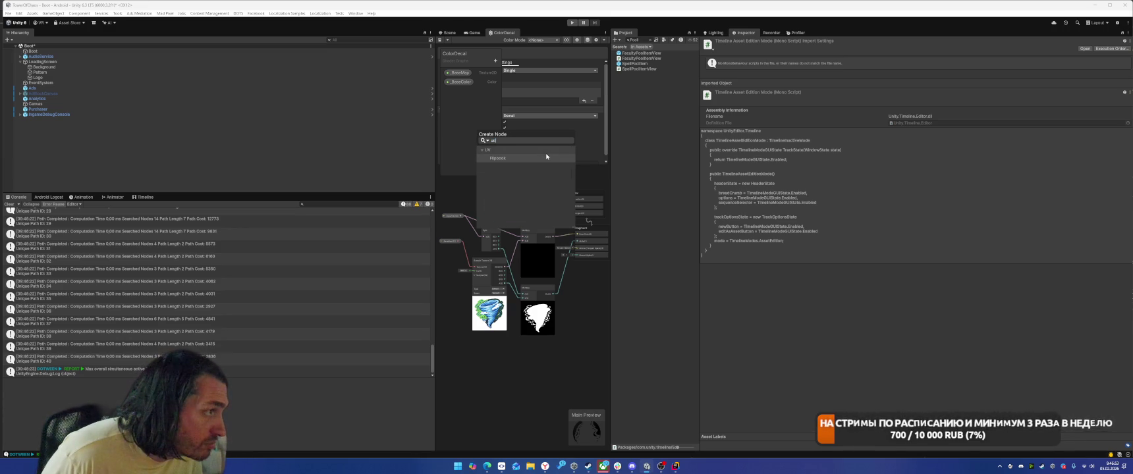
key(BackSpace)
key(BackSpace)
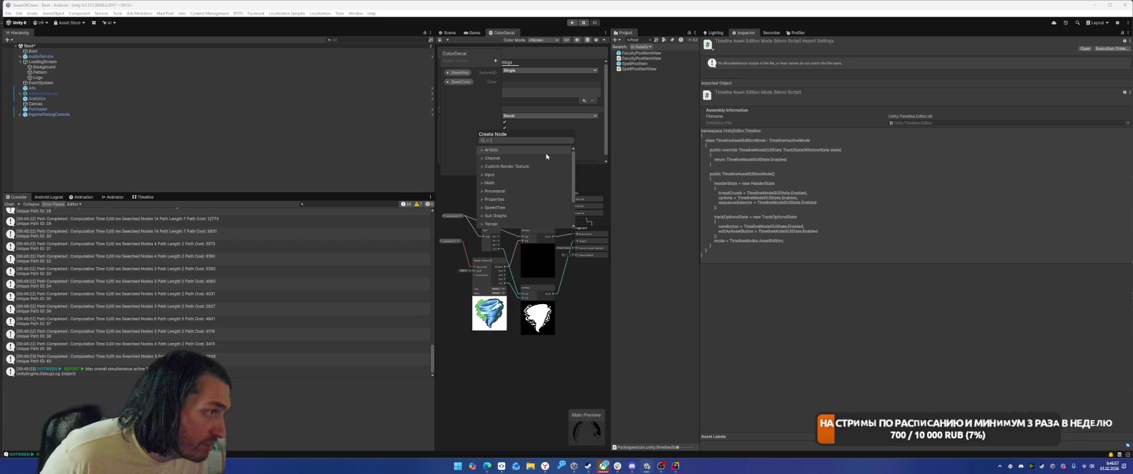
text(spl)
key(BackSpace)
text(r)
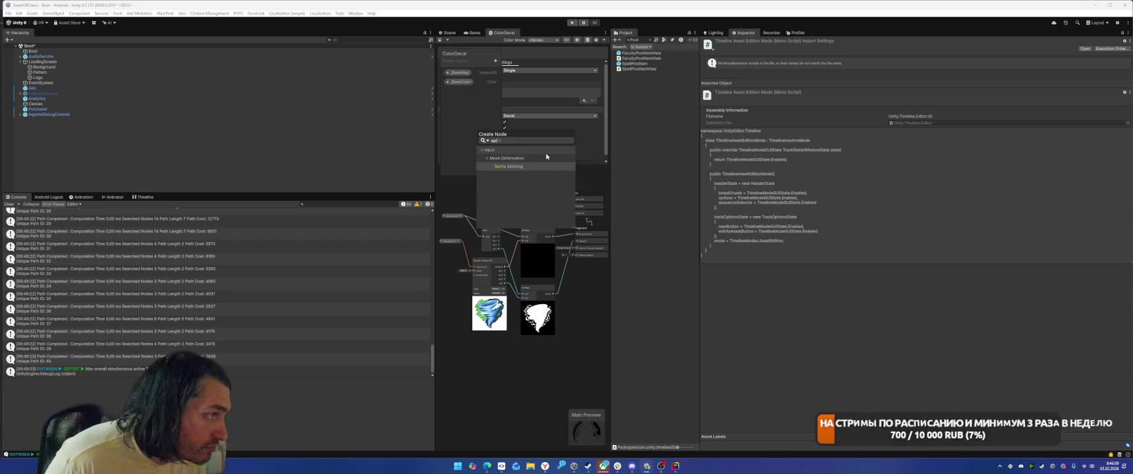
key(BackSpace)
key(BackSpace)
key(BackSpace)
text(ufl)
key(BackSpace)
key(BackSpace)
key(BackSpace)
text(texn)
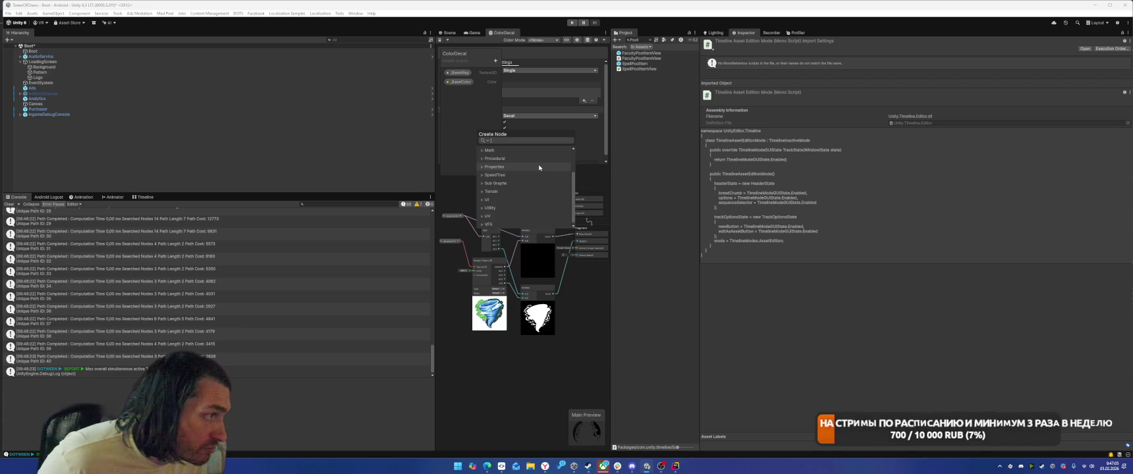
key(BackSpace)
key(BackSpace)
key(BackSpace)
text(rect)
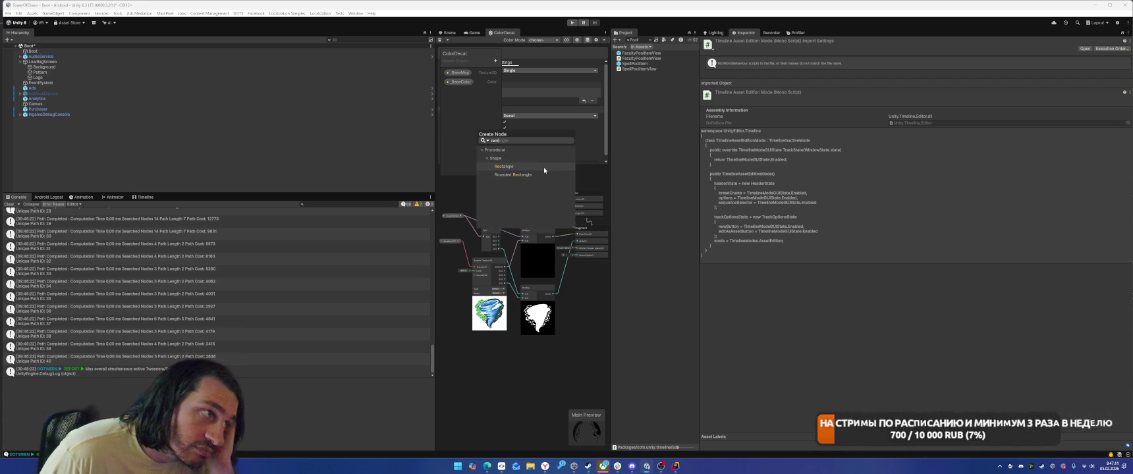
key(BackSpace)
key(BackSpace)
key(BackSpace)
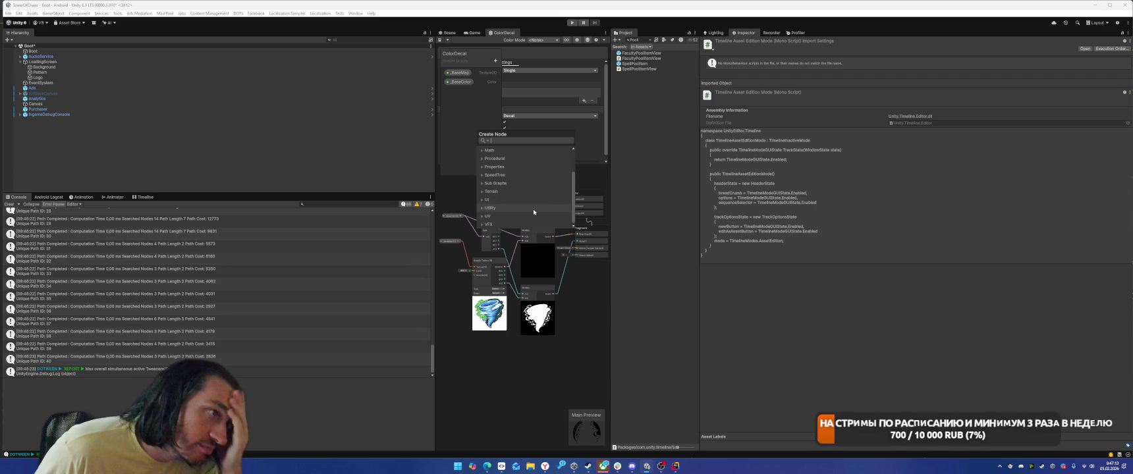
Step: Expand the UI and UV node categories and scroll through their entries
click(483, 200)
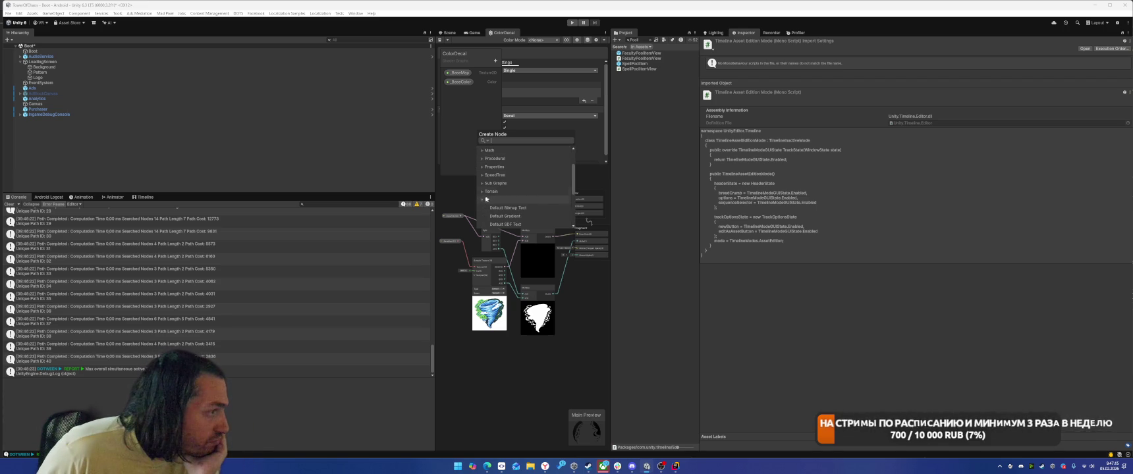
scroll(536, 168, down, 4)
scroll(536, 168, down, 1)
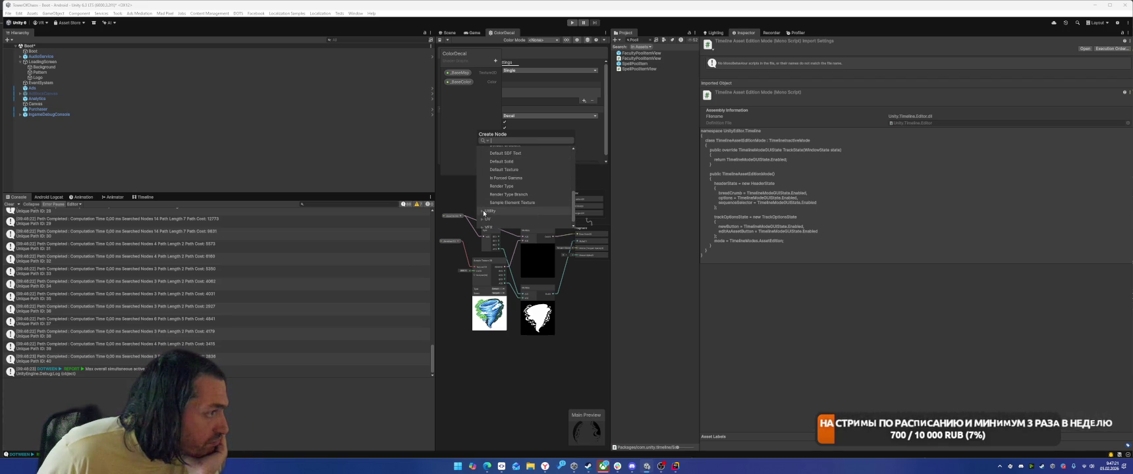
scroll(483, 214, down, 1)
click(483, 215)
scroll(520, 187, down, 2)
scroll(527, 180, down, 3)
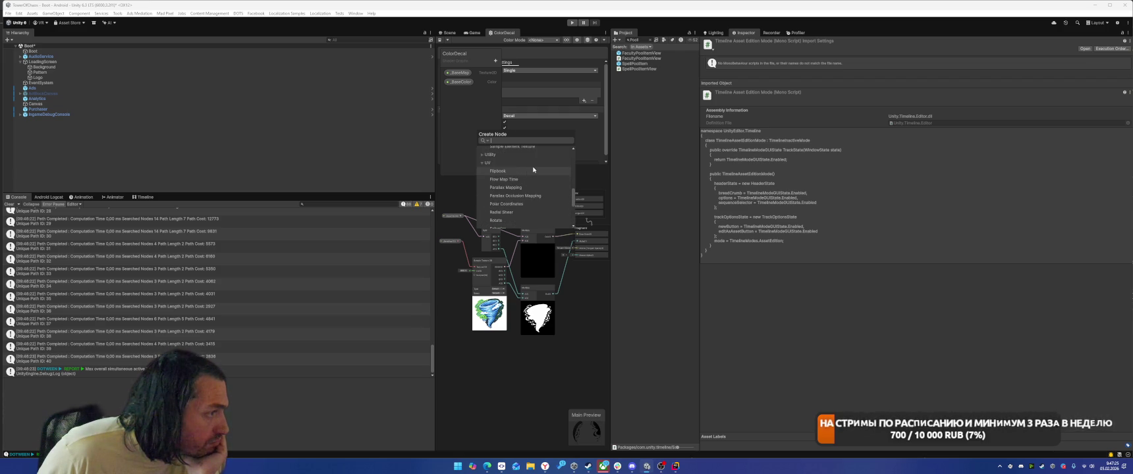
scroll(533, 169, down, 1)
scroll(533, 170, down, 1)
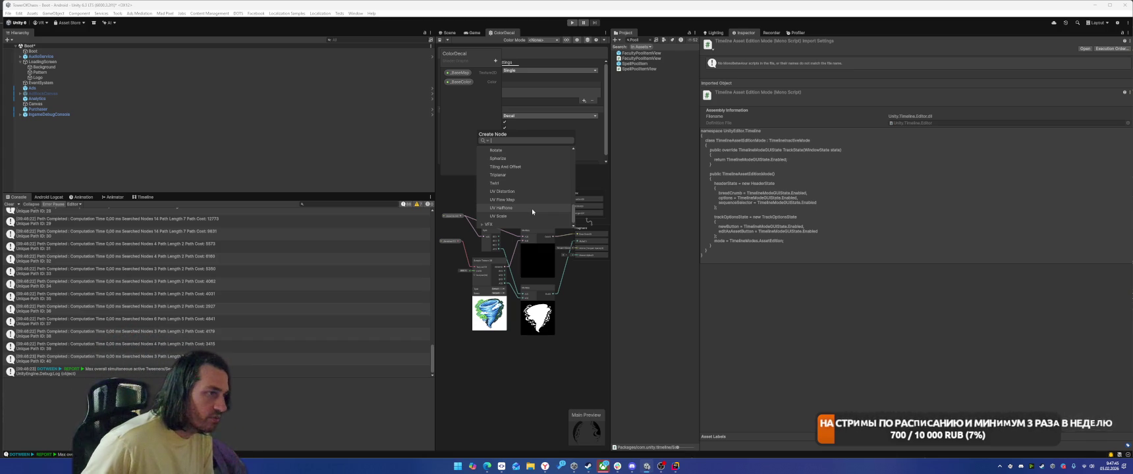
scroll(532, 211, up, 2)
scroll(533, 211, up, 1)
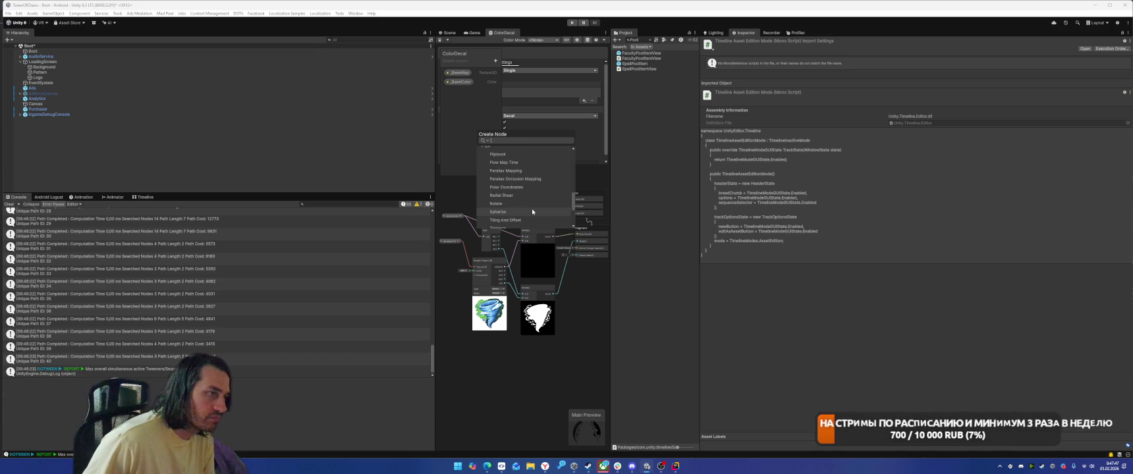
scroll(530, 211, up, 1)
Step: Dismiss the node search without adding anything, keeping the tornado texture and Split nodes in view
click(543, 453)
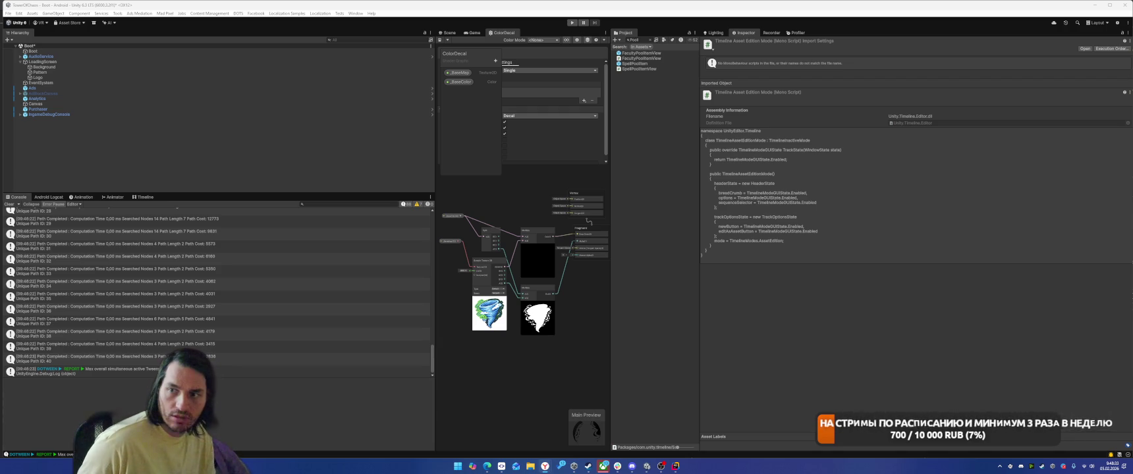
scroll(516, 215, up, 5)
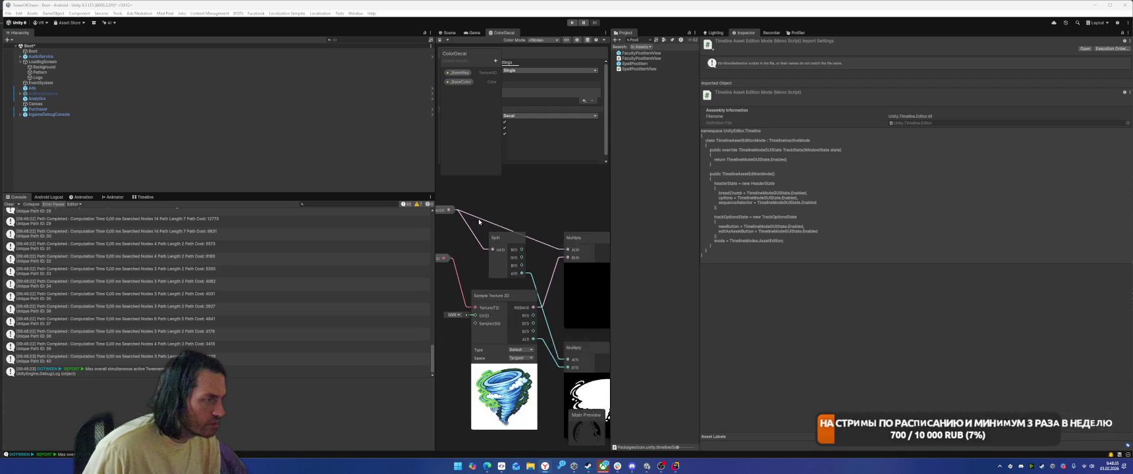
right_click(561, 200)
key(Escape)
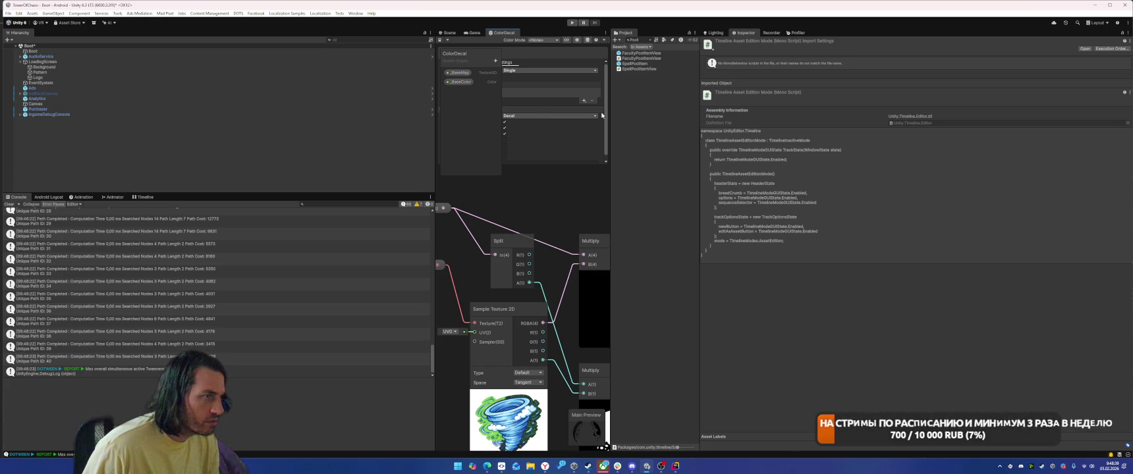
scroll(542, 207, down, 2)
right_click(539, 196)
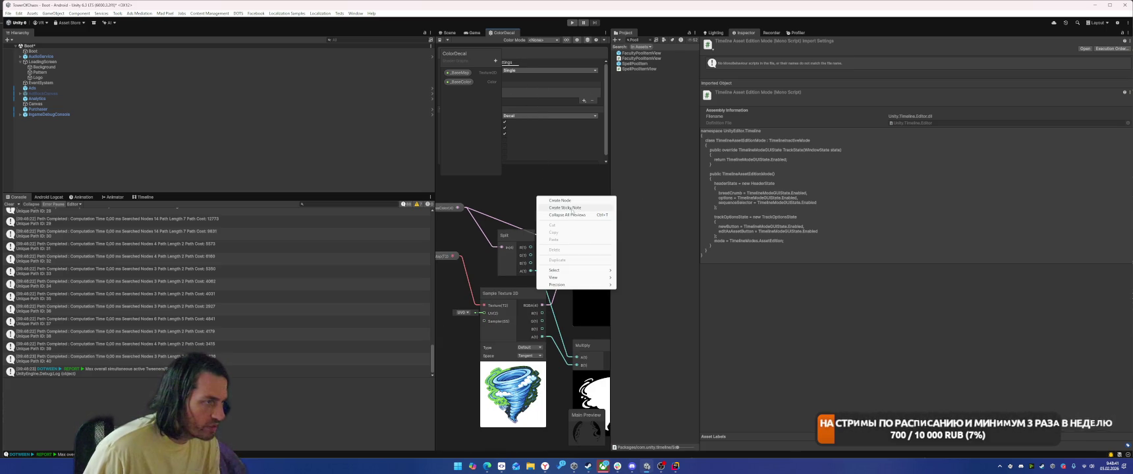
click(573, 200)
text(sample tex)
scroll(579, 197, up, 3)
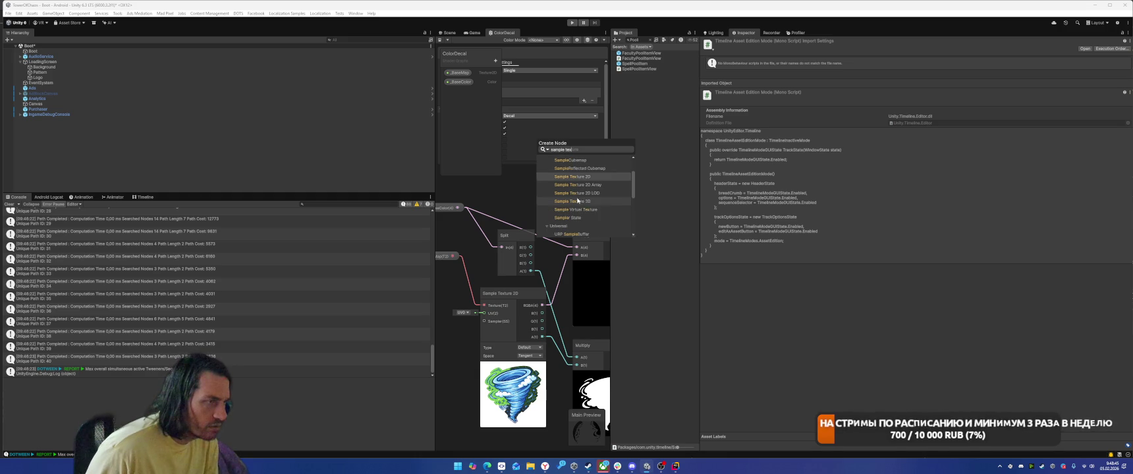
scroll(607, 184, down, 3)
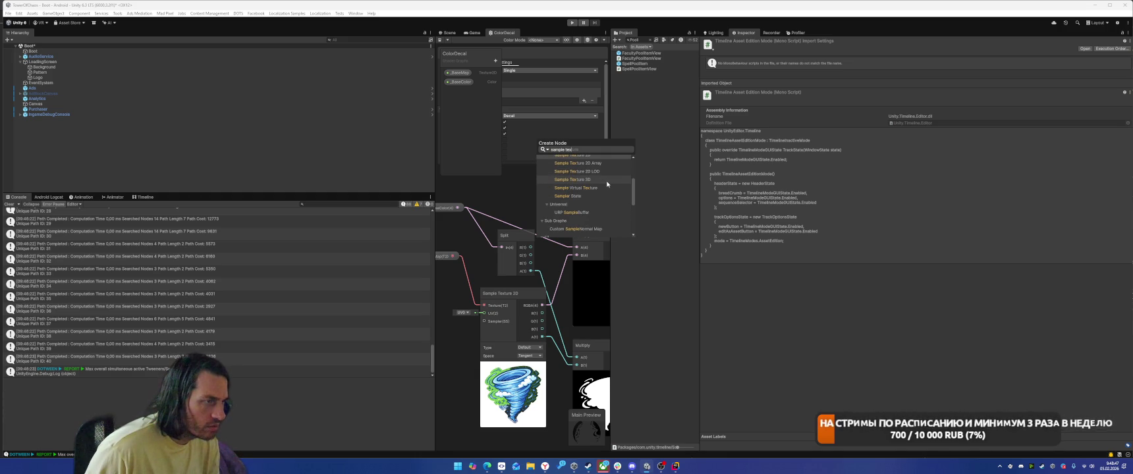
scroll(606, 184, up, 3)
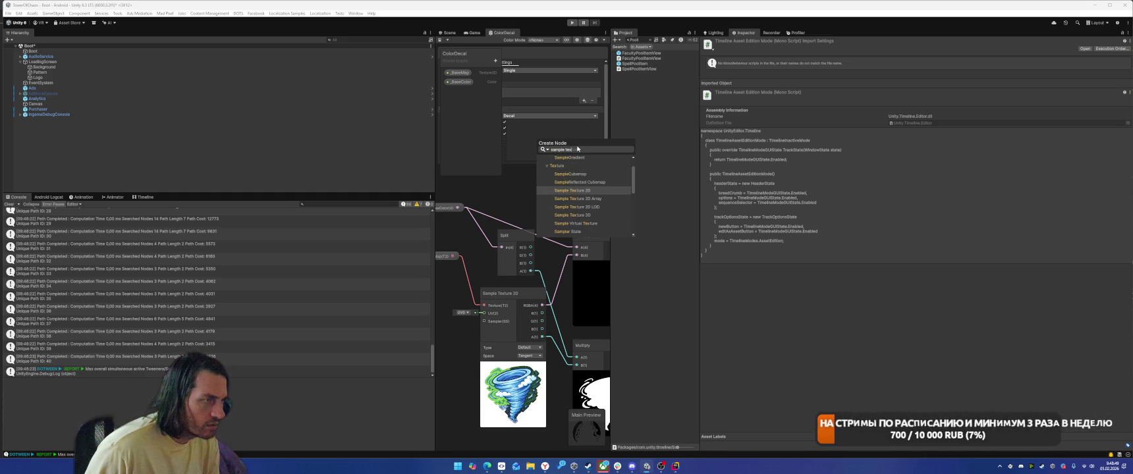
key(ctrl+a)
text(uv)
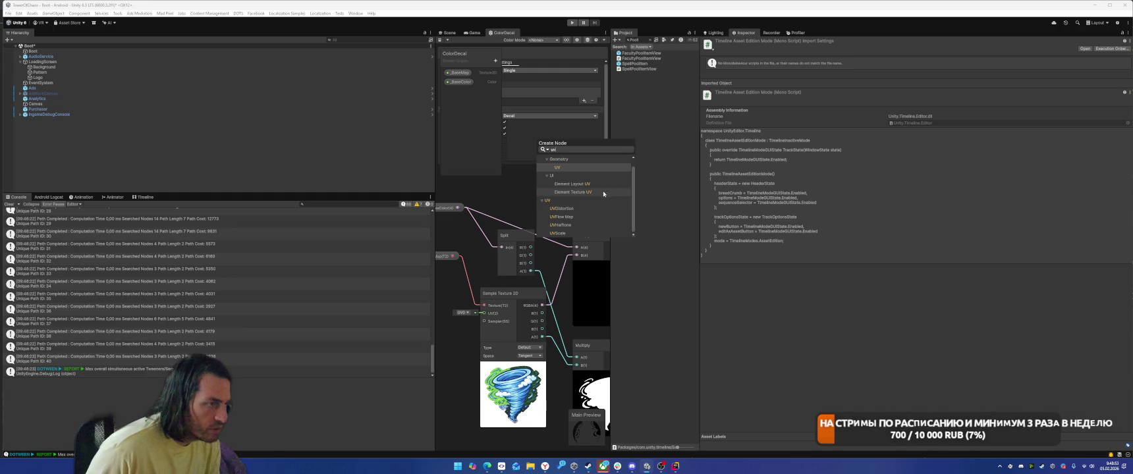
scroll(598, 213, up, 2)
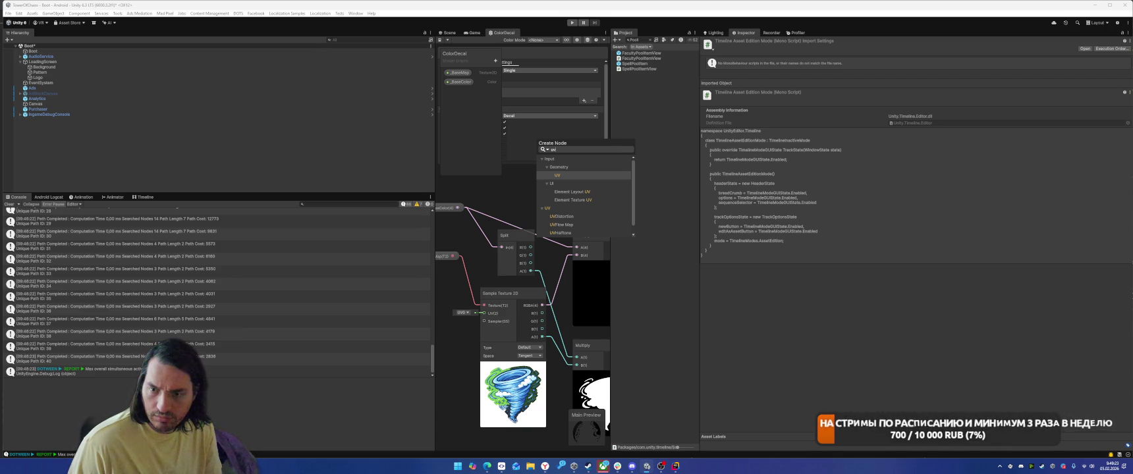
key(Escape)
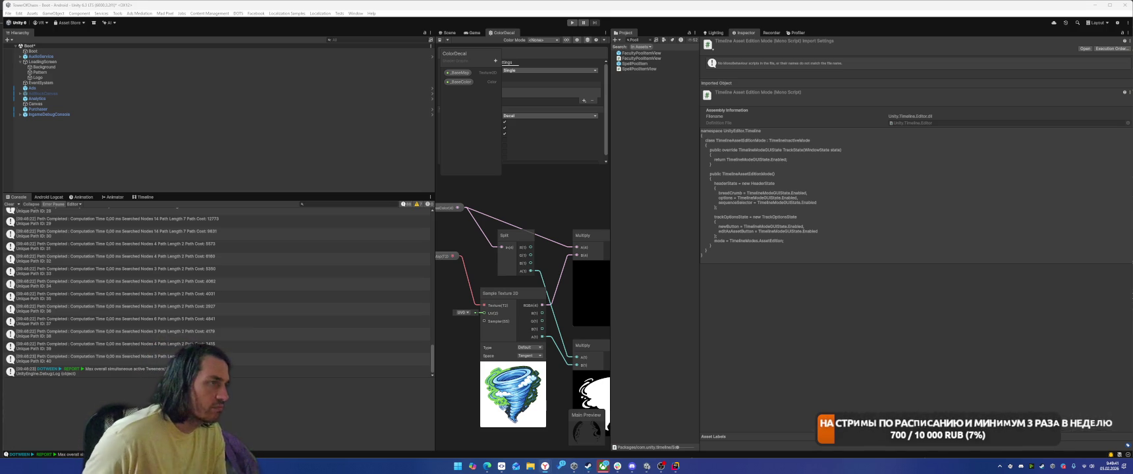
Step: Add a UV node from the node search and place it above Sample Texture 2D
right_click(575, 197)
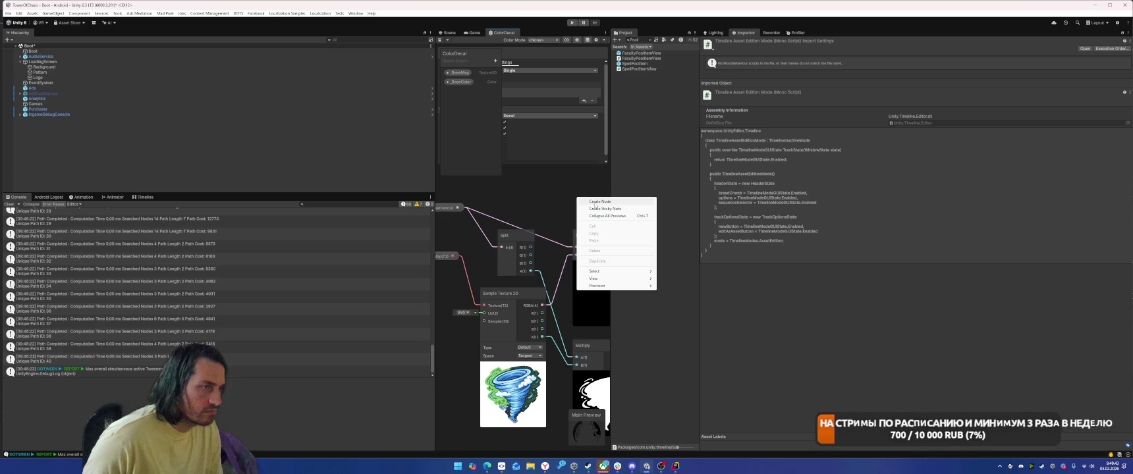
click(593, 201)
text(nul)
key(BackSpace)
text(uv)
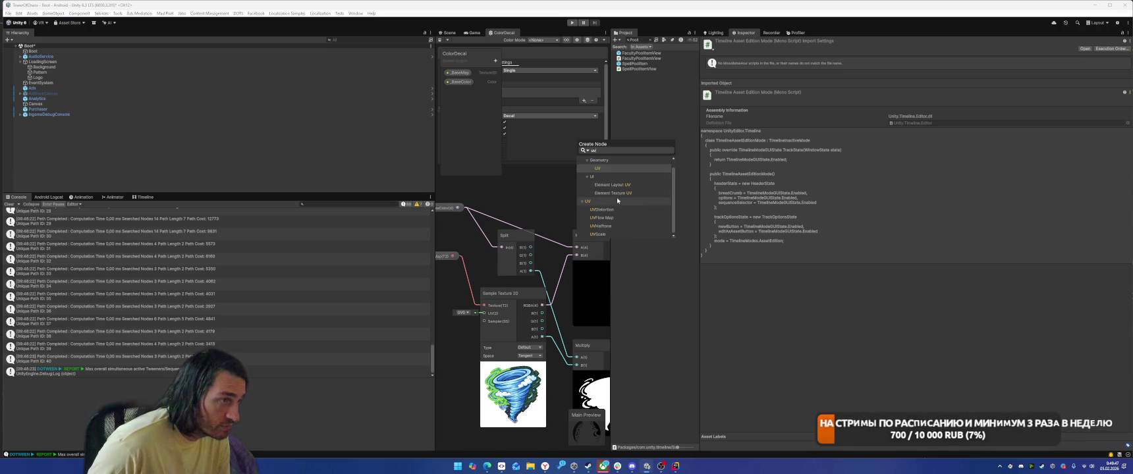
click(603, 177)
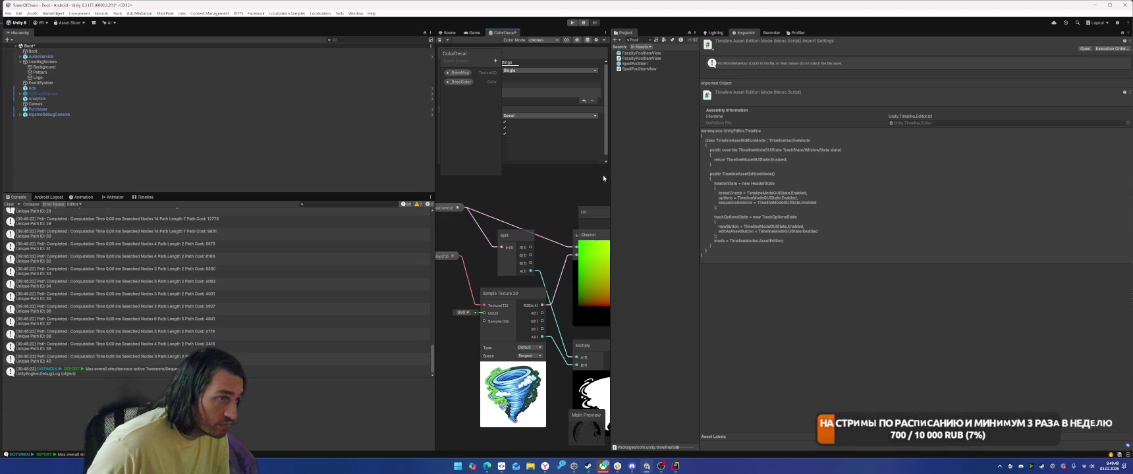
mouse_move(593, 209)
mouse_down()
mouse_move(504, 190)
mouse_move(462, 232)
mouse_move(461, 201)
mouse_up()
scroll(560, 205, down, 3)
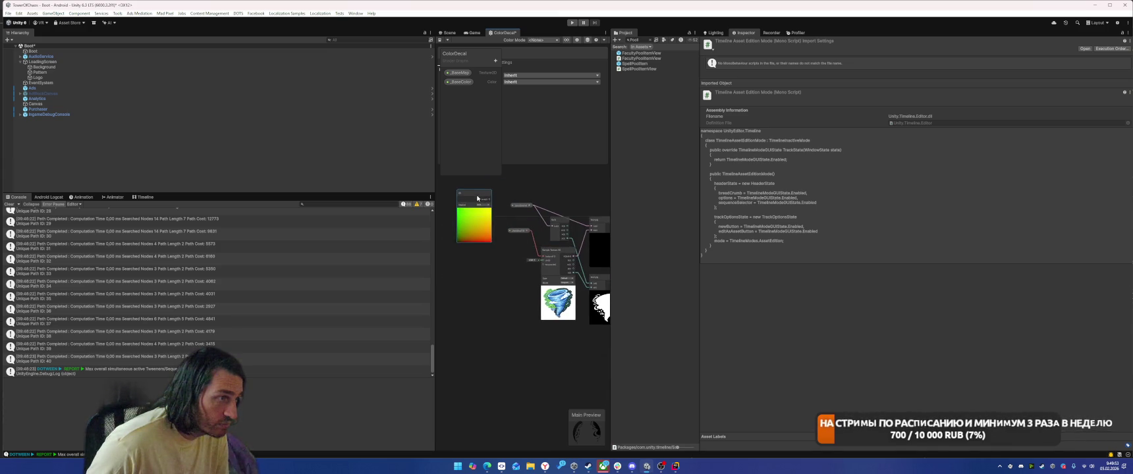
scroll(462, 200, up, 3)
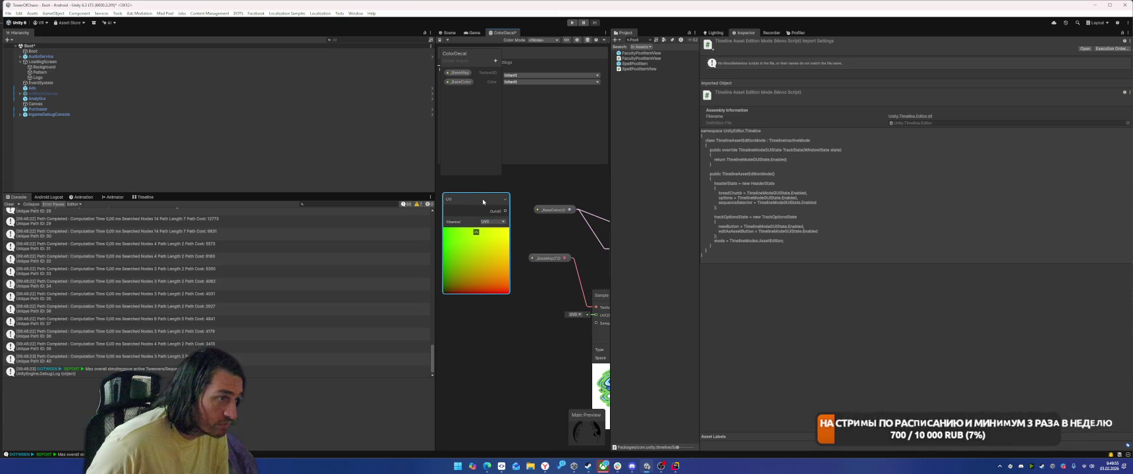
scroll(483, 202, down, 3)
scroll(547, 231, up, 2)
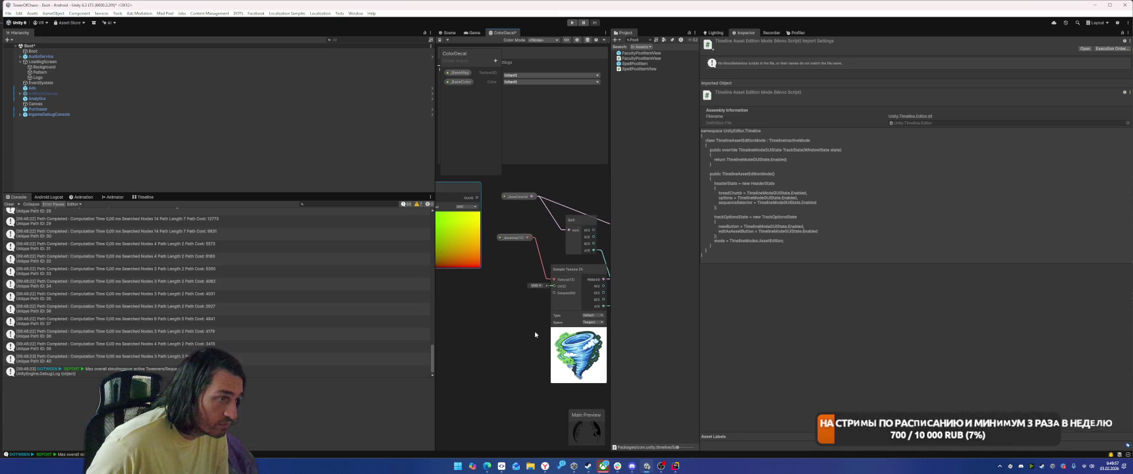
Step: Wire the UV node's Out into Sample Texture 2D's UV input, leaving the UV channel unchanged
mouse_move(457, 192)
mouse_down()
mouse_move(484, 271)
mouse_move(570, 293)
mouse_move(560, 288)
mouse_up()
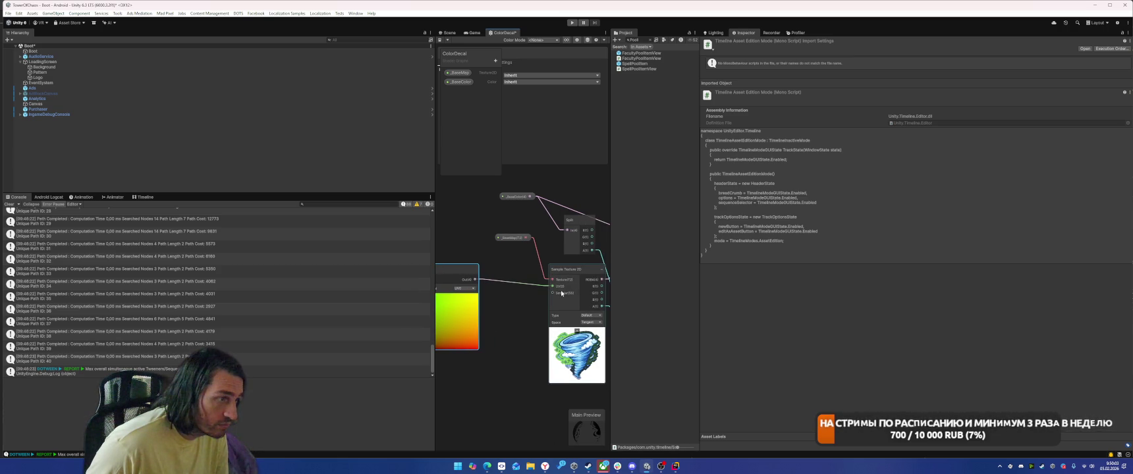
drag(552, 294, 557, 321)
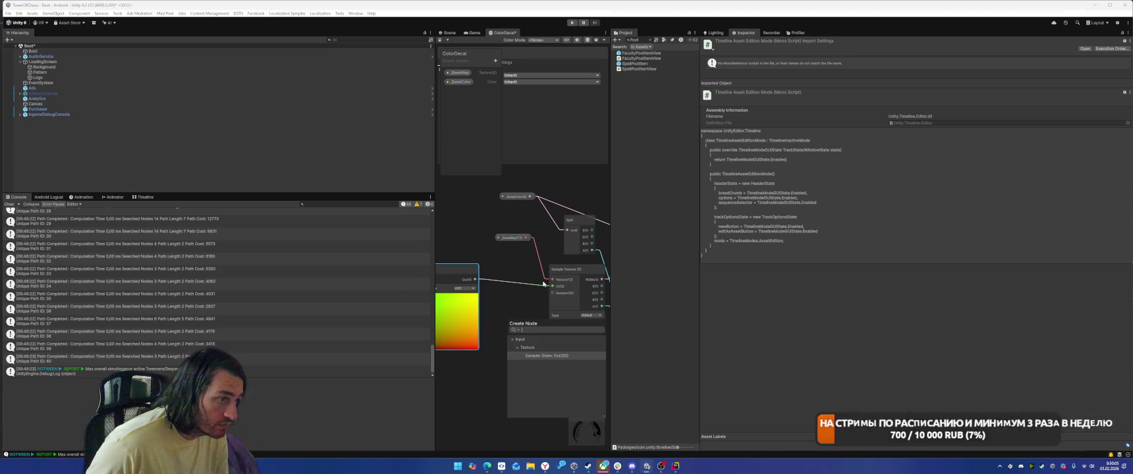
click(509, 308)
scroll(507, 300, down, 2)
scroll(507, 300, up, 1)
click(471, 288)
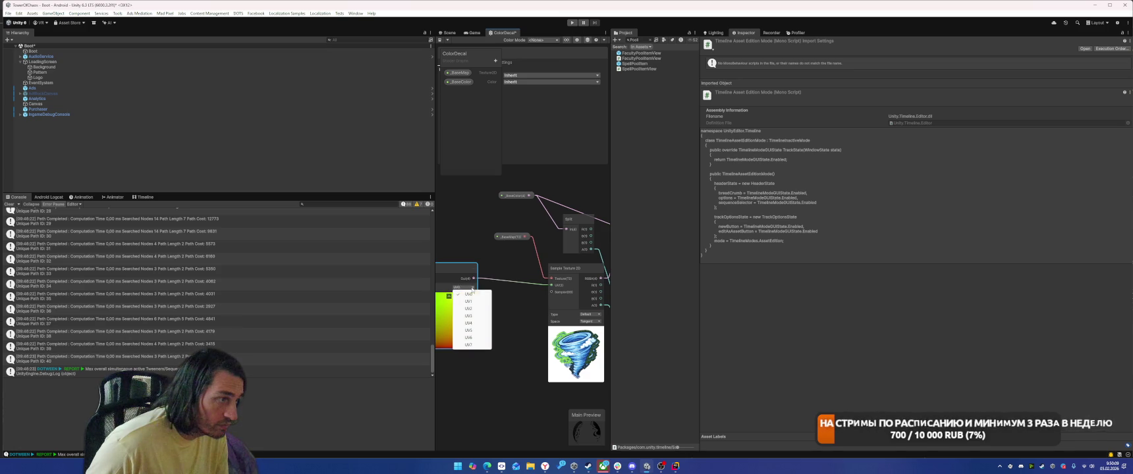
click(512, 317)
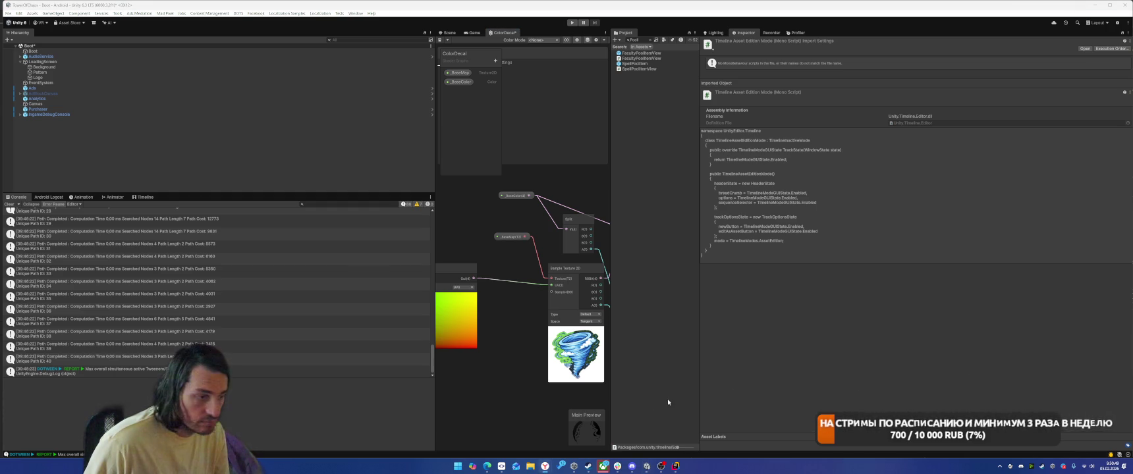
key(alt+Tab)
Step: Open SpellDragFlag via Search Everywhere and jump to the SpellPoolItemView declaration
click(782, 249)
click(862, 221)
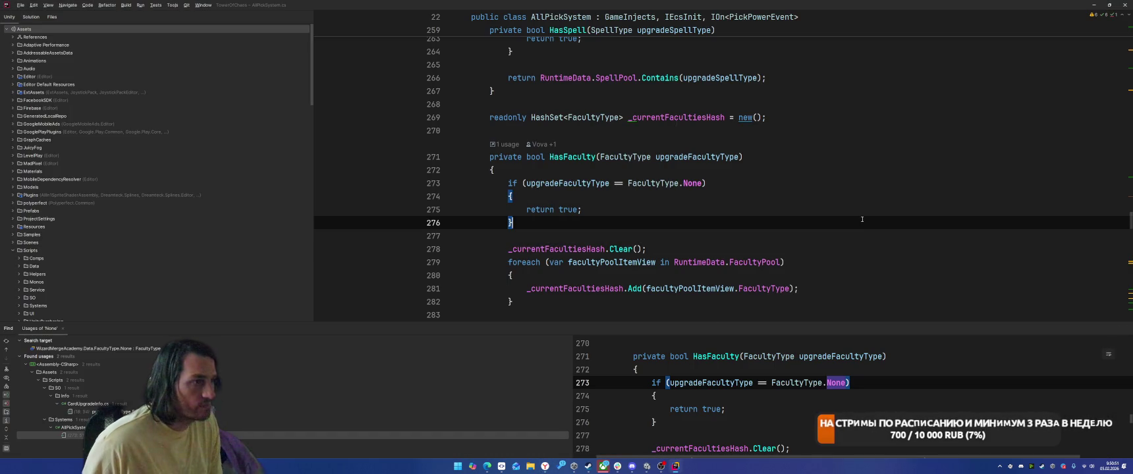
key(shift)
key(shift)
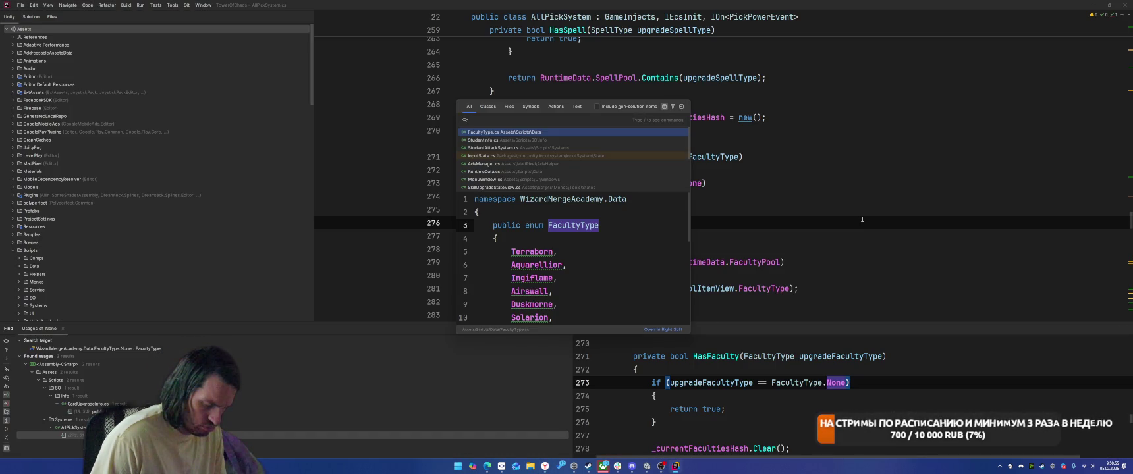
text(Spe)
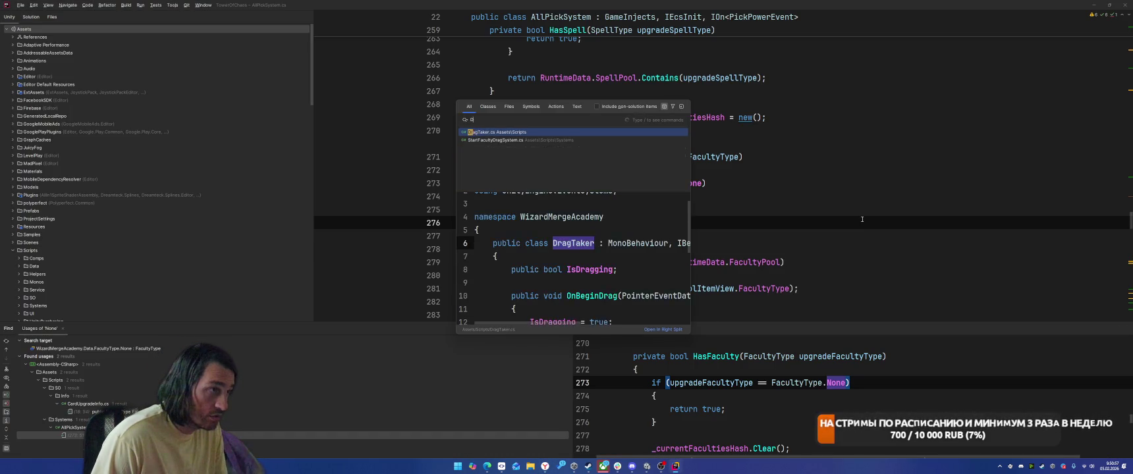
text(llDrag)
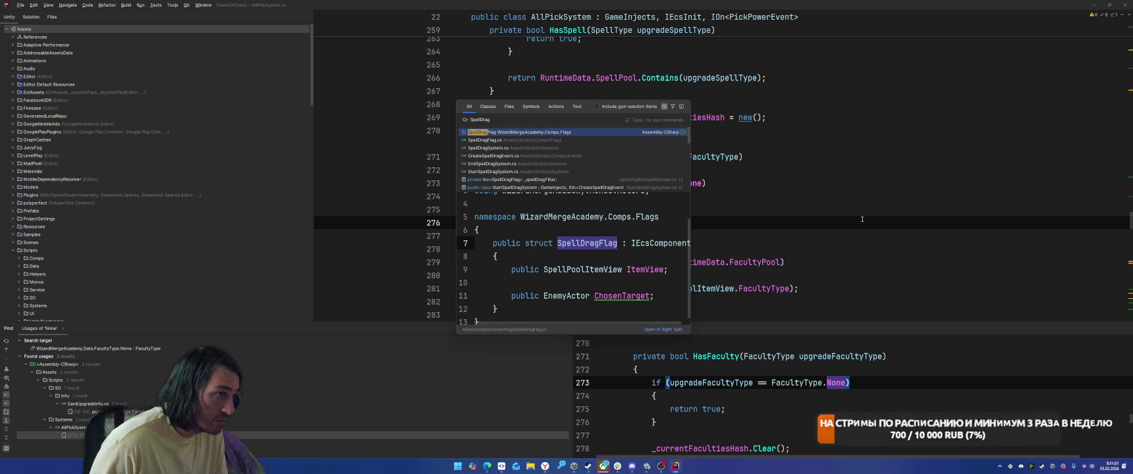
key(Return)
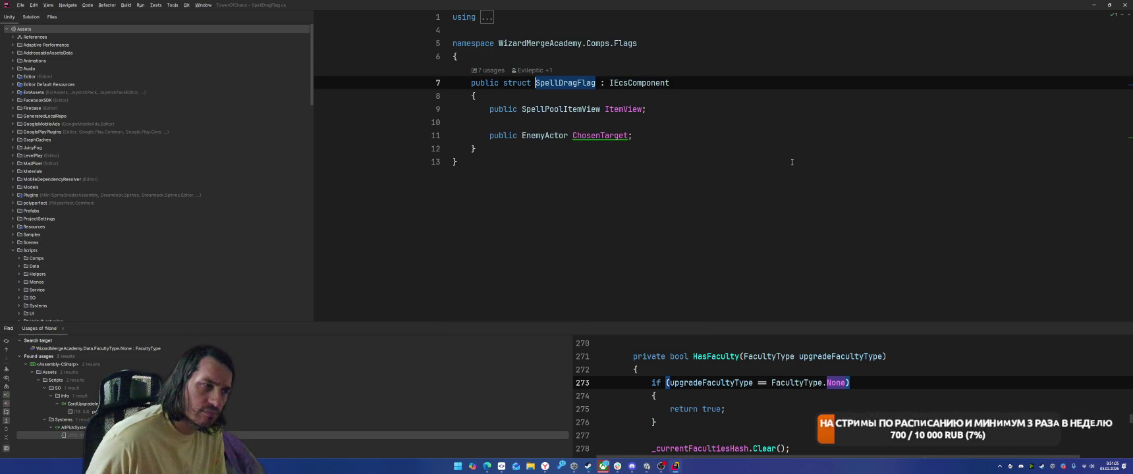
click(559, 109)
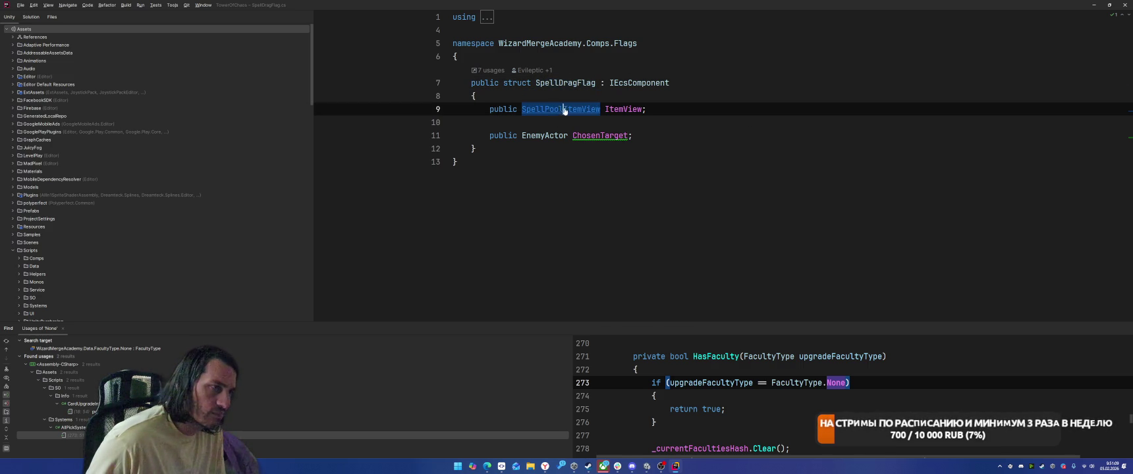
key(ctrl+b)
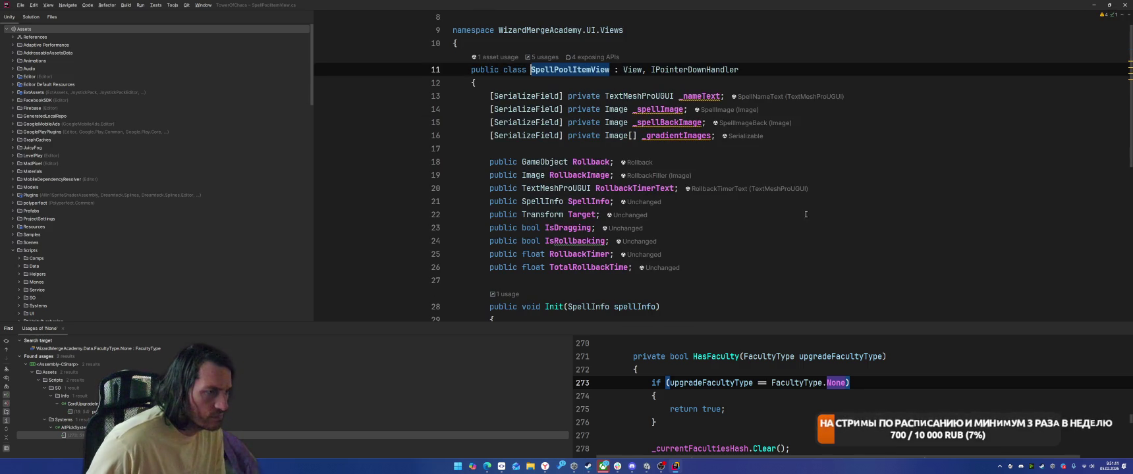
Step: Open the SpellInfo class file with Search Everywhere
click(768, 228)
key(shift)
key(shift)
text(Spel)
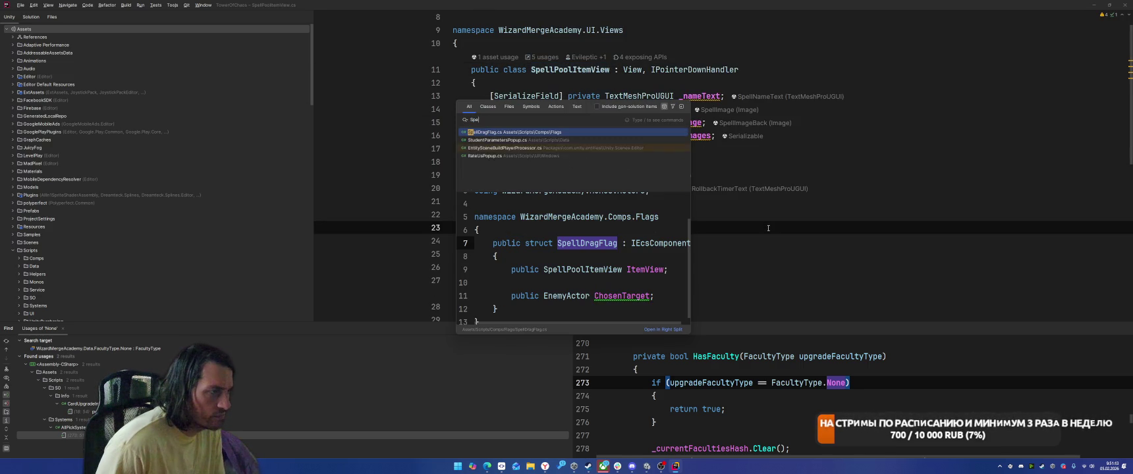
text(lInfo)
key(Return)
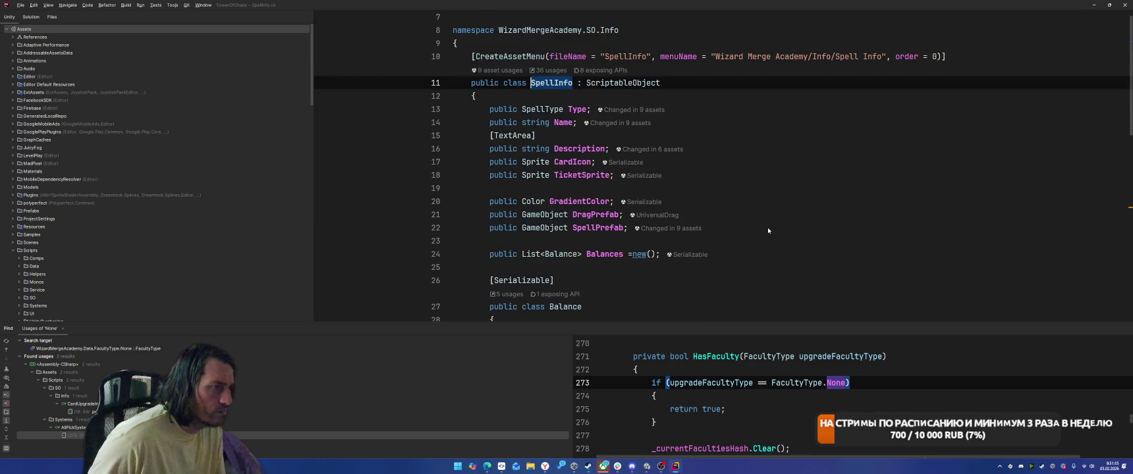
Step: Find usages of DragPrefab and go to the DragSpellView class declaration
right_click(585, 137)
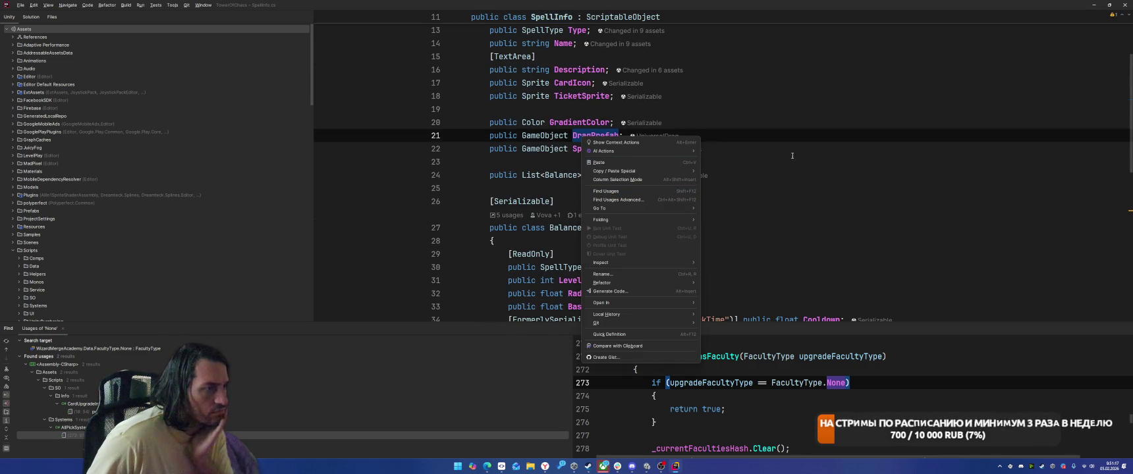
click(651, 196)
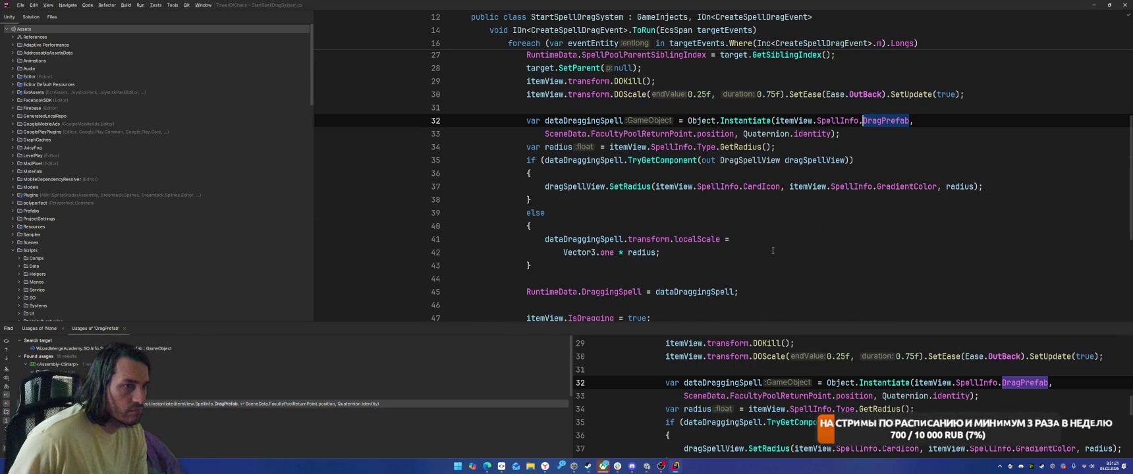
click(749, 161)
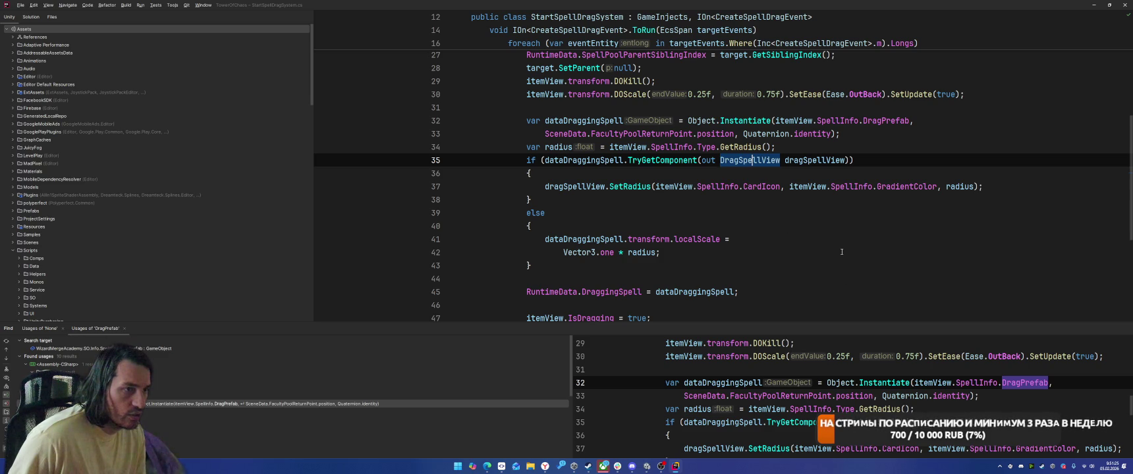
key(ctrl+b)
Step: Paste the SpriteUvToMaterial class below DragSpellView
scroll(729, 189, down, 3)
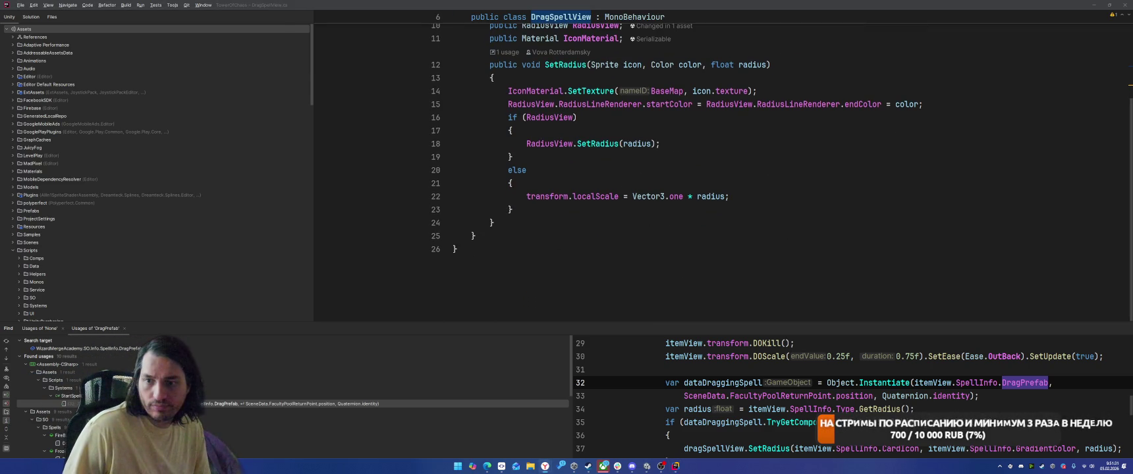
click(563, 234)
key(Return)
key(Return)
key(ctrl+v)
scroll(744, 224, up, 12)
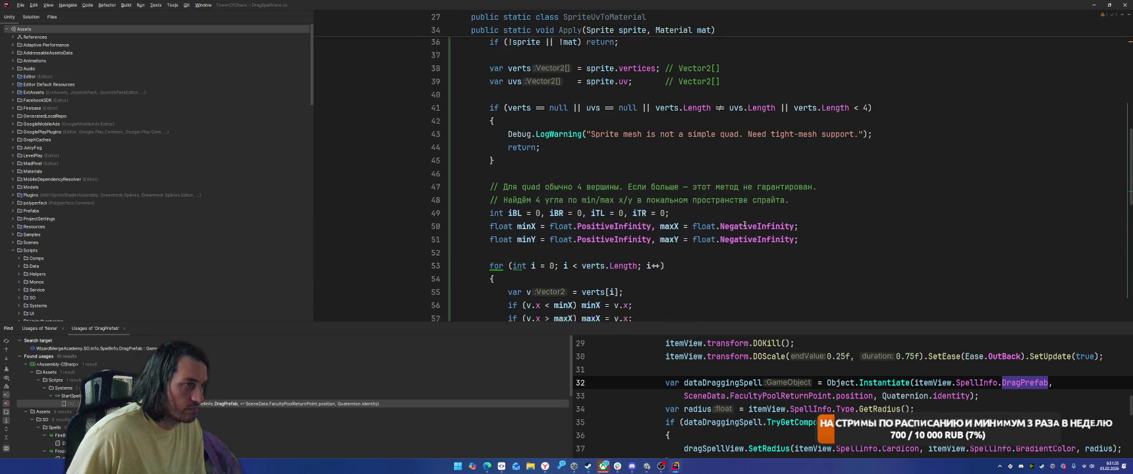
scroll(745, 224, up, 7)
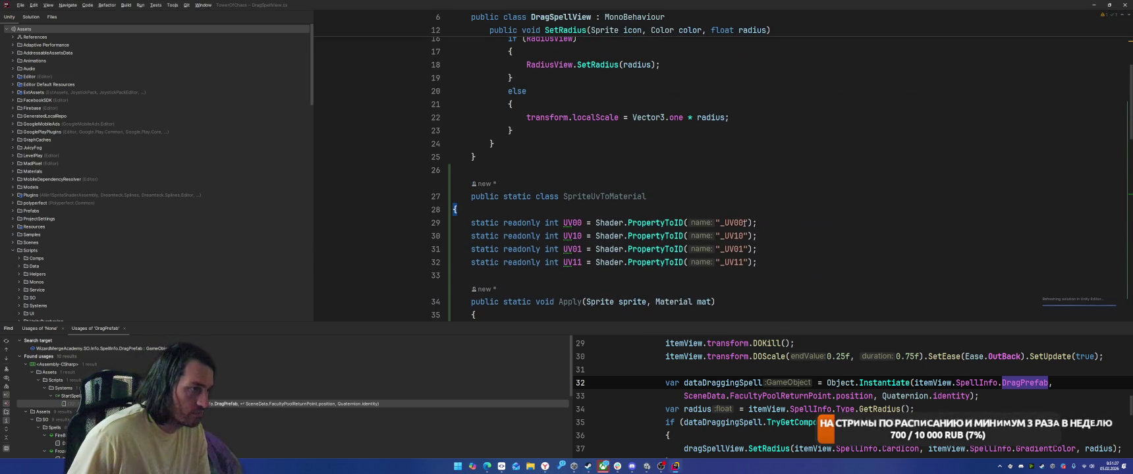
scroll(745, 224, down, 18)
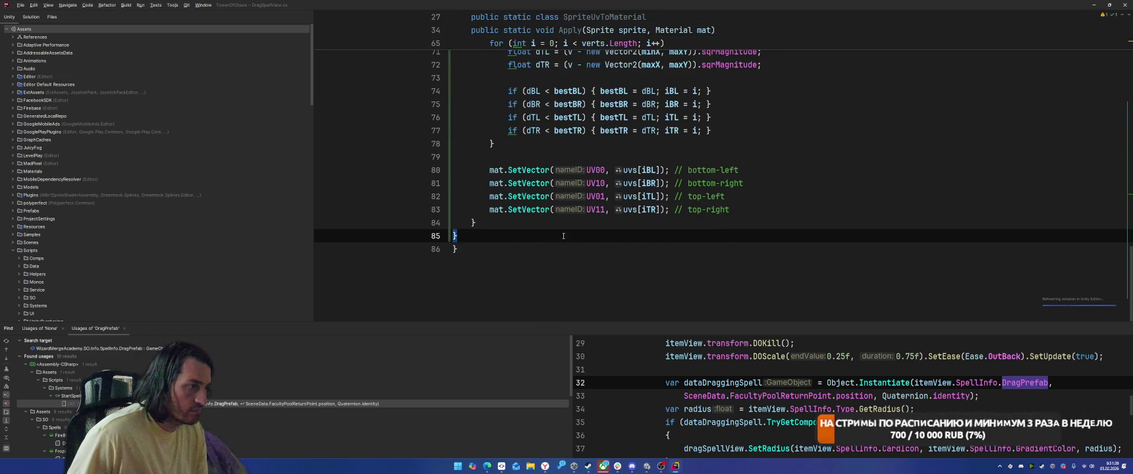
click(453, 249)
Step: Add a SpriteUvToMaterial.Apply(icon, IconMaterial) call in SetRadius and jump to its definition
key(ctrl+z)
key(ctrl+z)
key(ctrl+z)
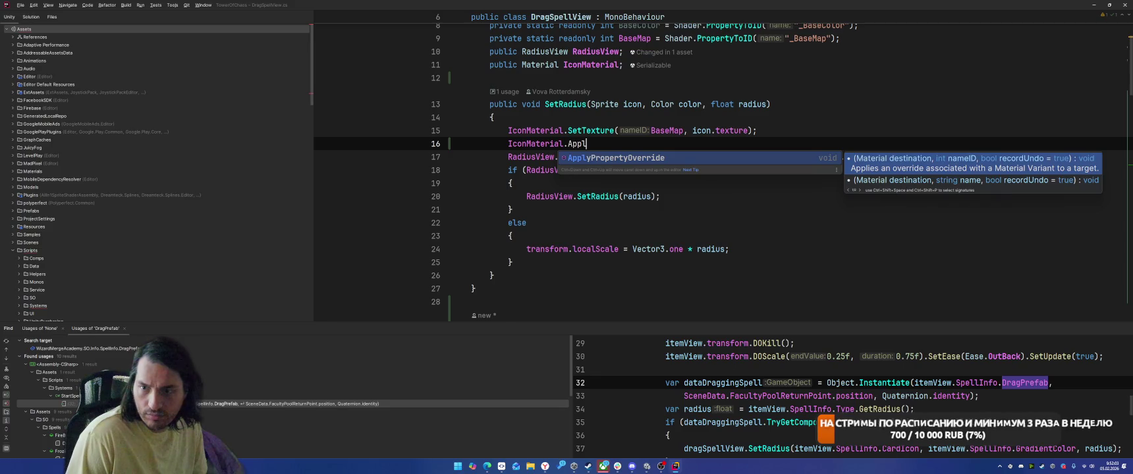
text(Sprit)
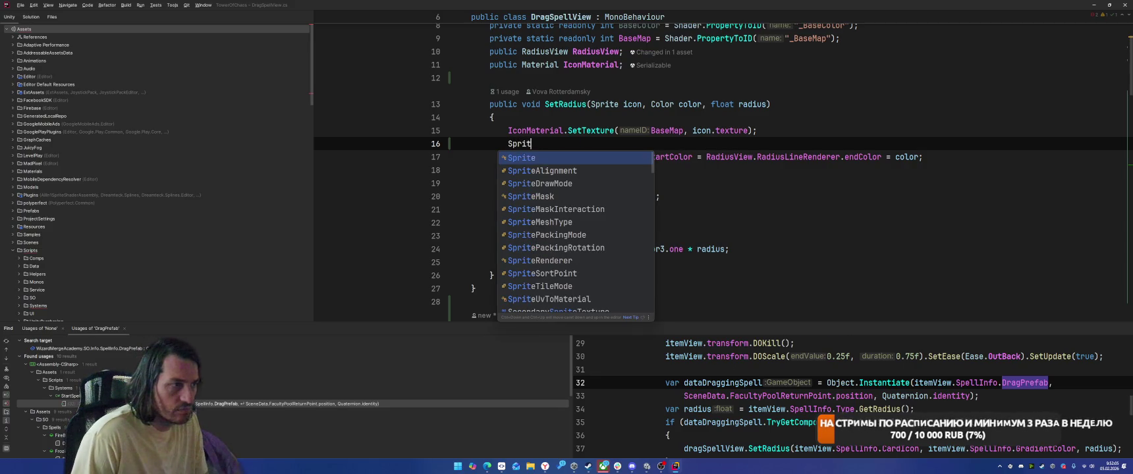
text(eUvT)
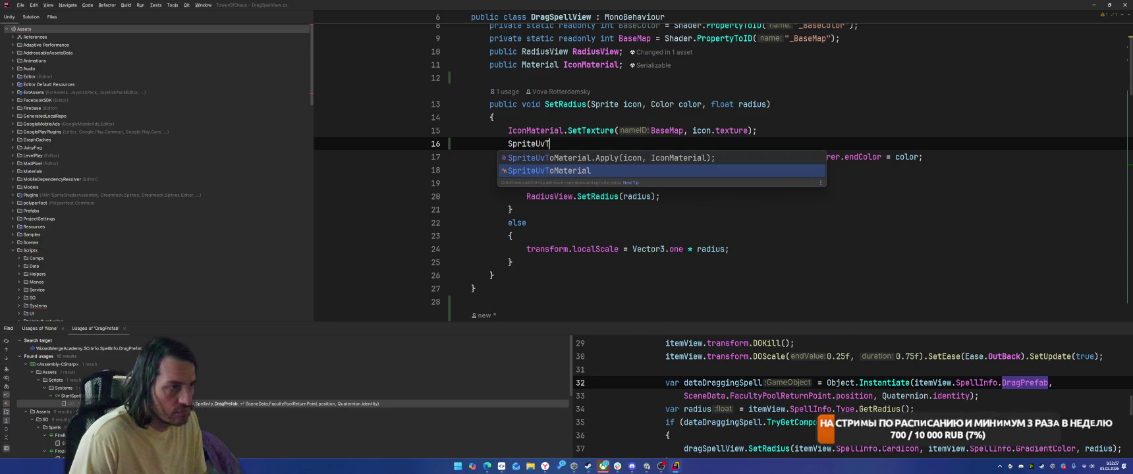
key(Up)
key(Return)
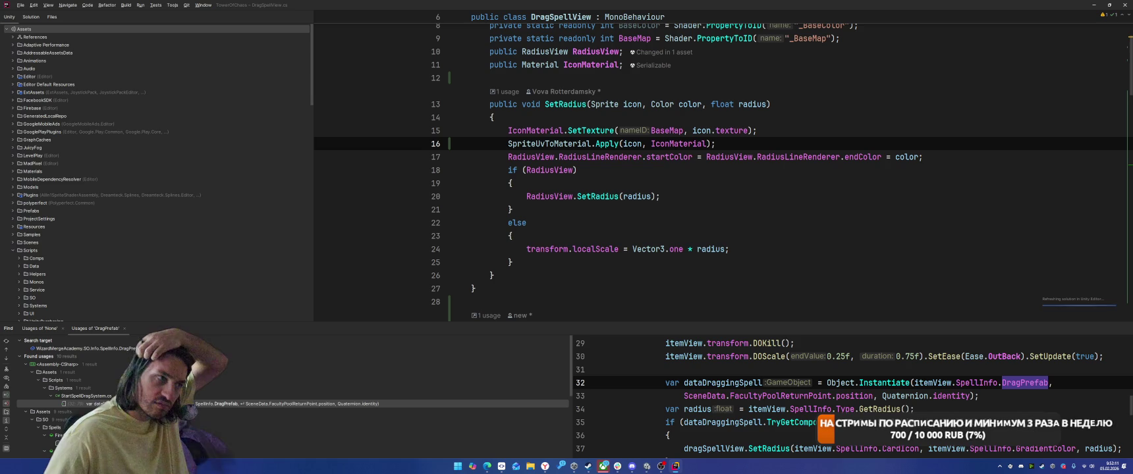
key(F12)
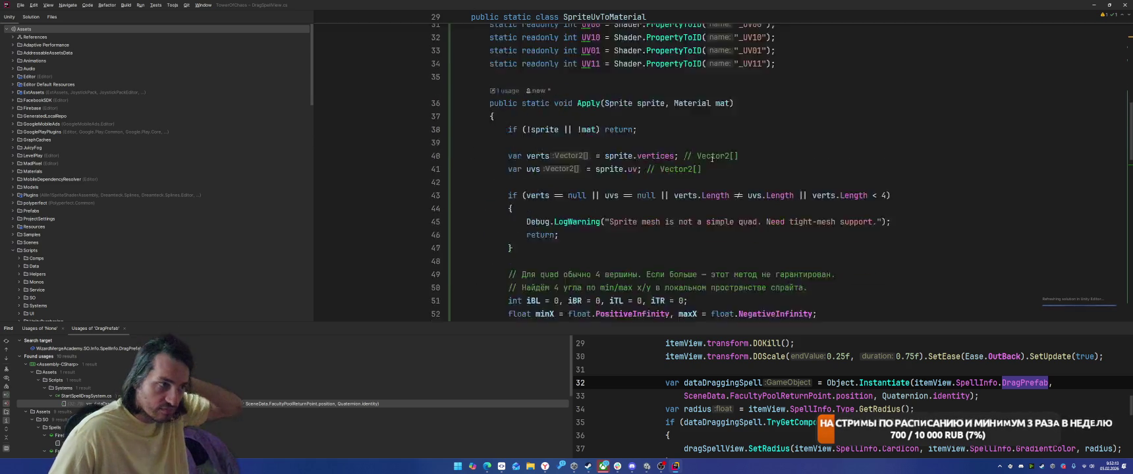
Step: Scroll through the Apply method, then return to Unity's ColorDecal shader graph
scroll(787, 154, down, 5)
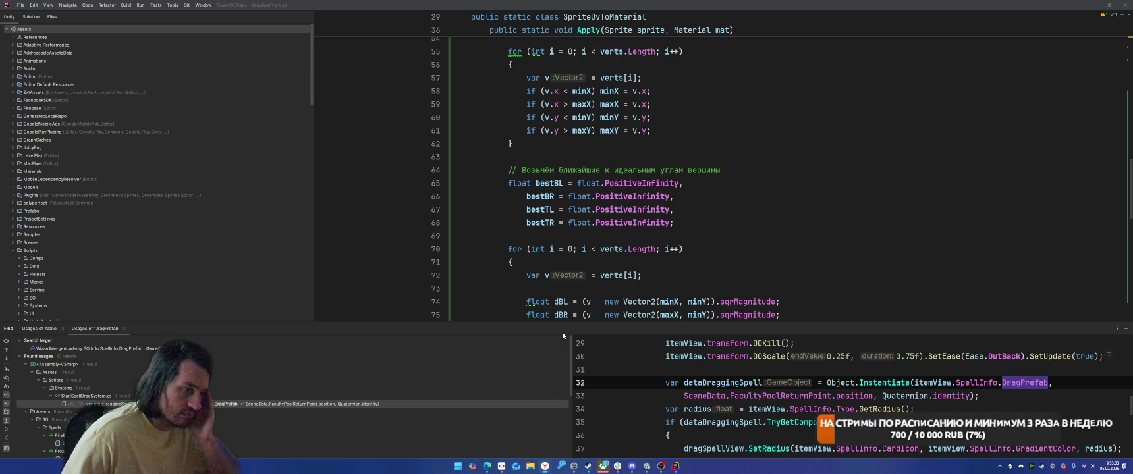
key(alt+Tab)
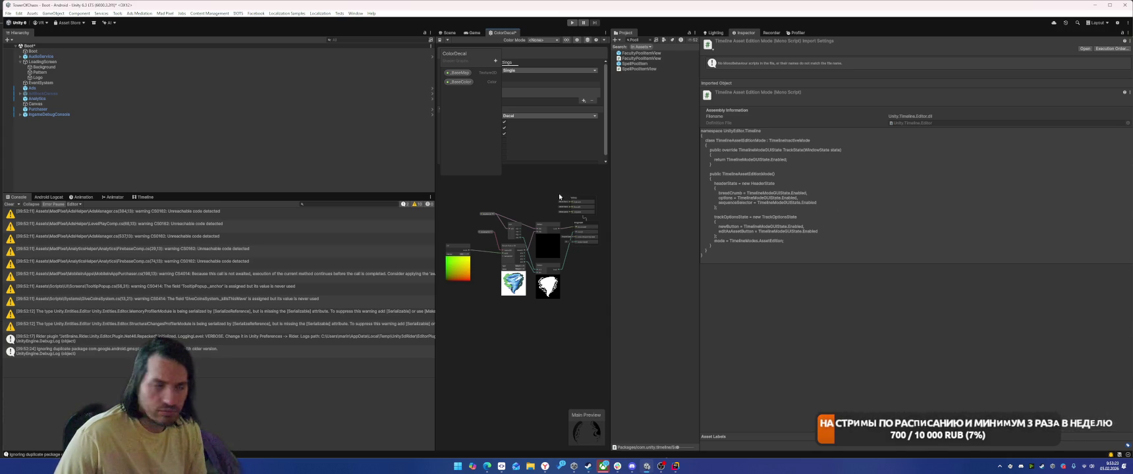
Step: Add a Split node, wire the UV node's Out into it, and arrange both nodes
scroll(477, 296, up, 5)
right_click(502, 292)
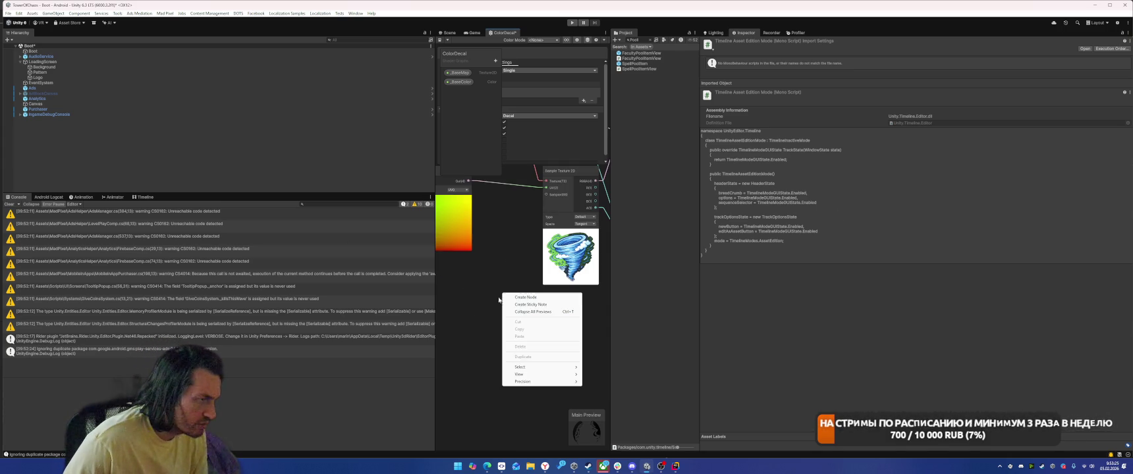
click(520, 297)
text(spl)
scroll(520, 297, down, 2)
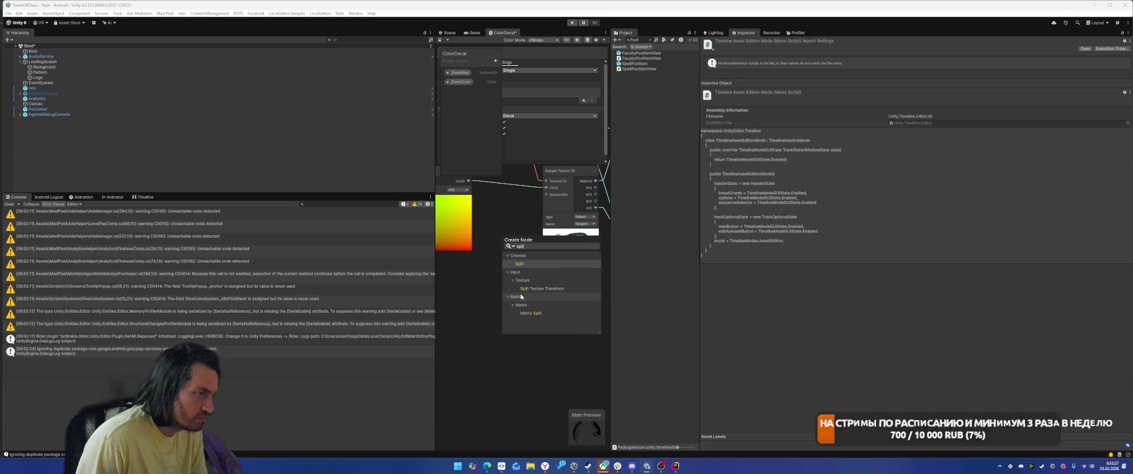
double_click(527, 297)
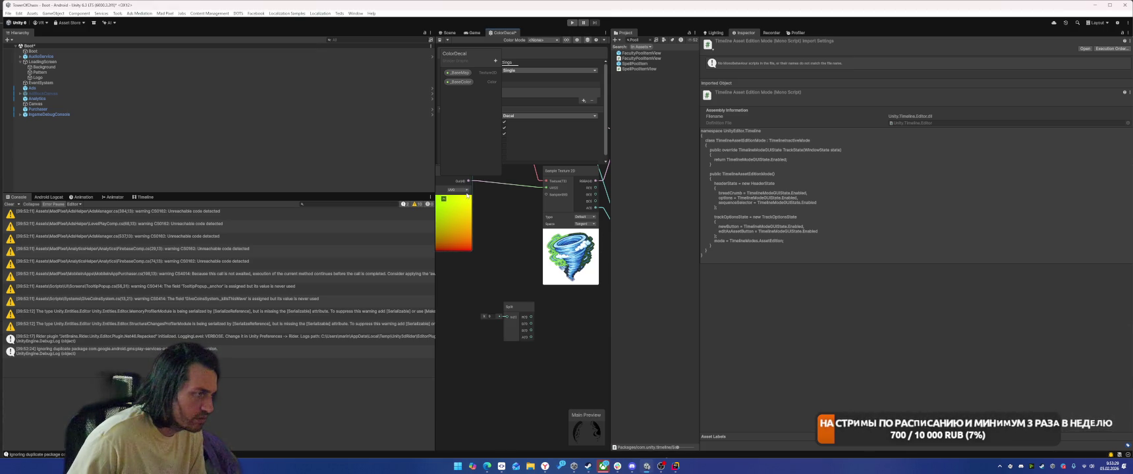
mouse_move(467, 180)
mouse_down()
mouse_move(495, 315)
mouse_move(515, 320)
mouse_up()
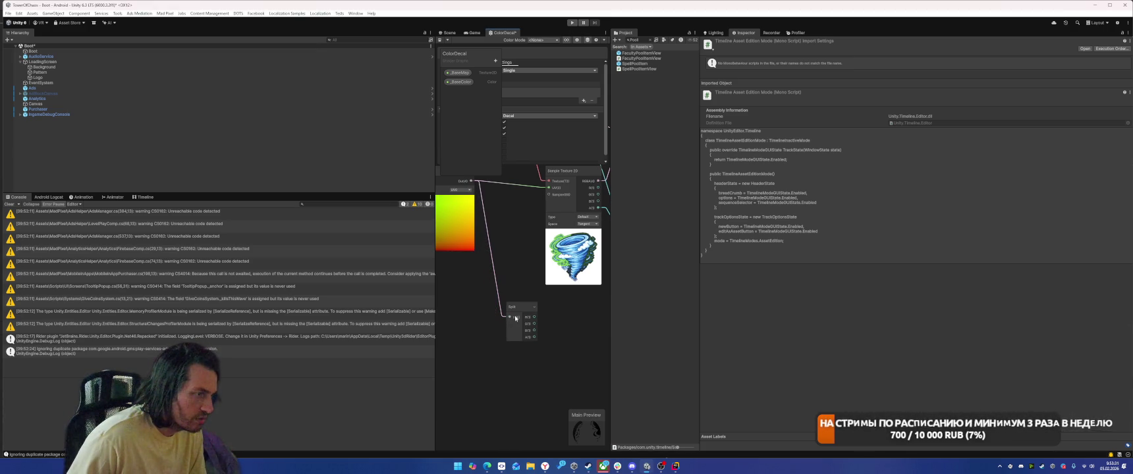
drag(455, 186, 463, 224)
drag(603, 304, 518, 264)
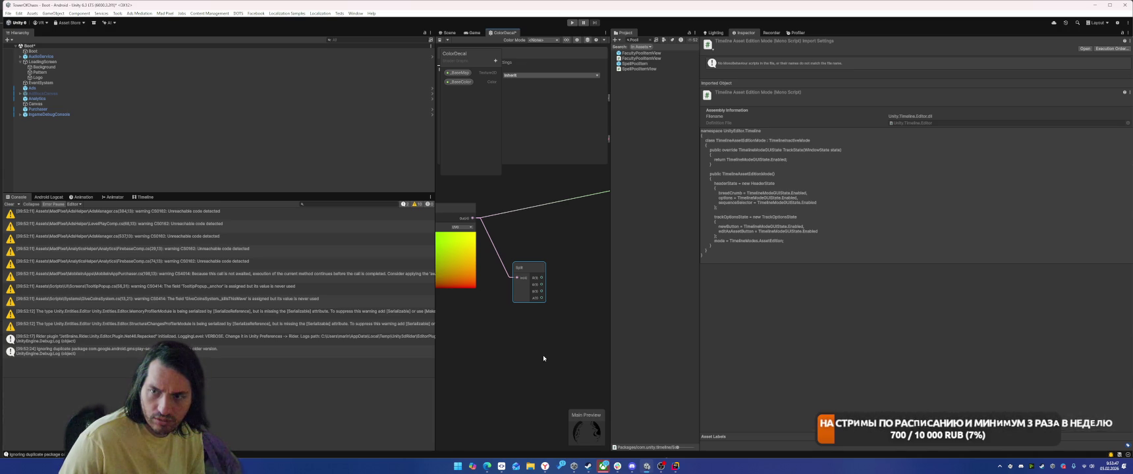
Step: Add a Lerp node and position it beside the Split node
right_click(544, 334)
click(557, 339)
text(lerp)
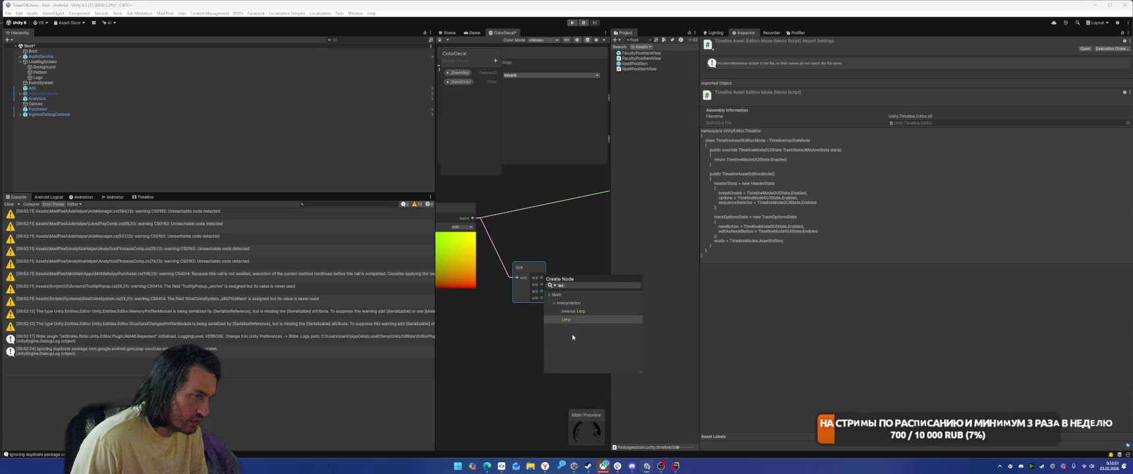
key(Return)
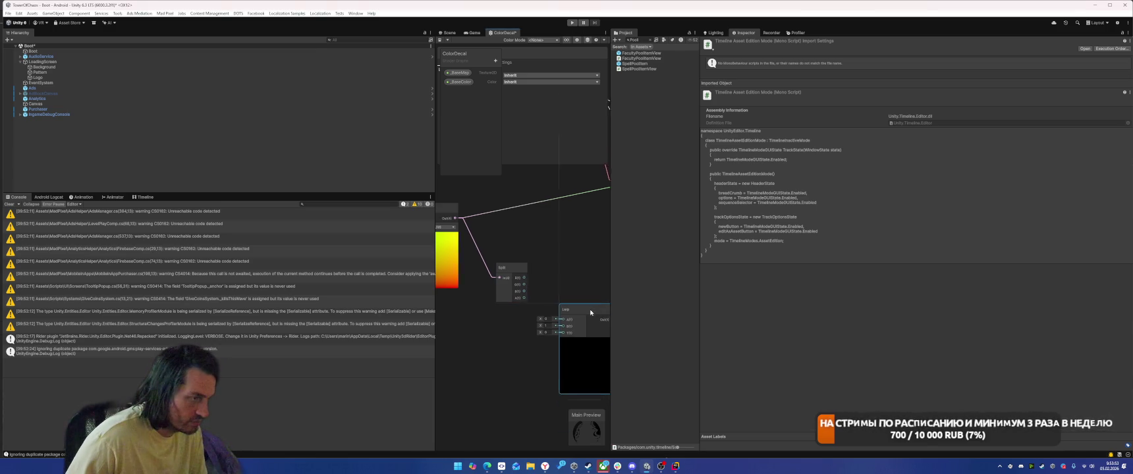
drag(504, 268, 479, 280)
drag(589, 312, 560, 274)
Step: Add a second Lerp stacked above the first and feed Split's R into its A input
right_click(515, 386)
click(559, 278)
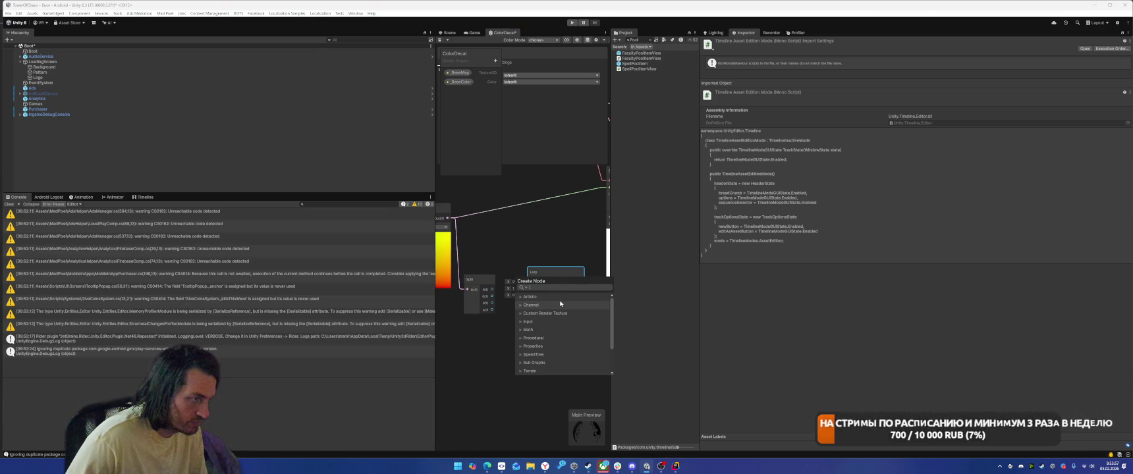
text(lerp)
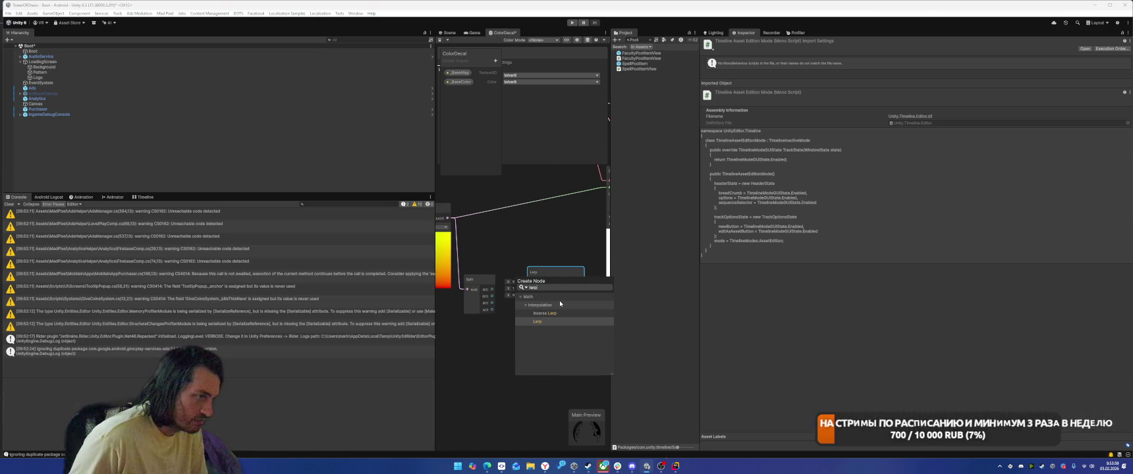
key(Return)
click(550, 390)
drag(549, 390, 552, 260)
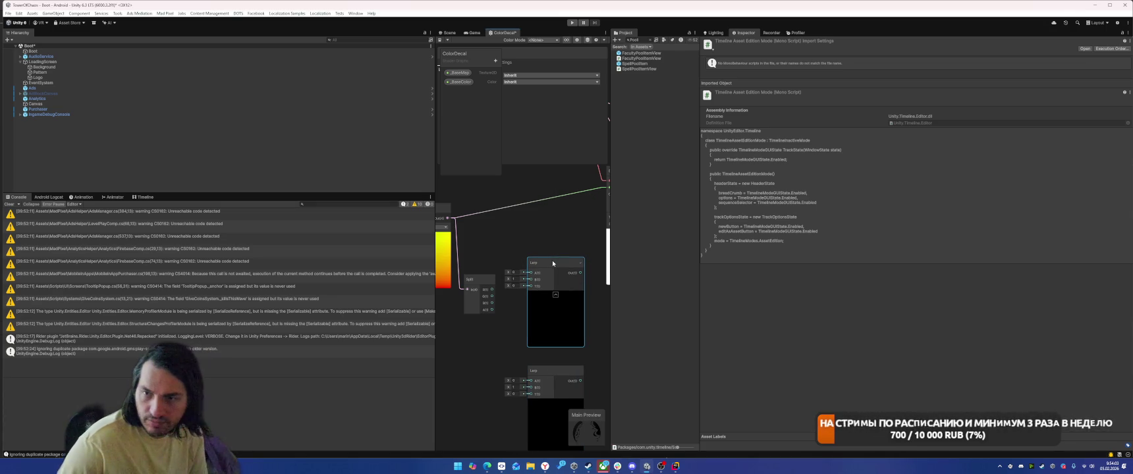
drag(492, 289, 531, 273)
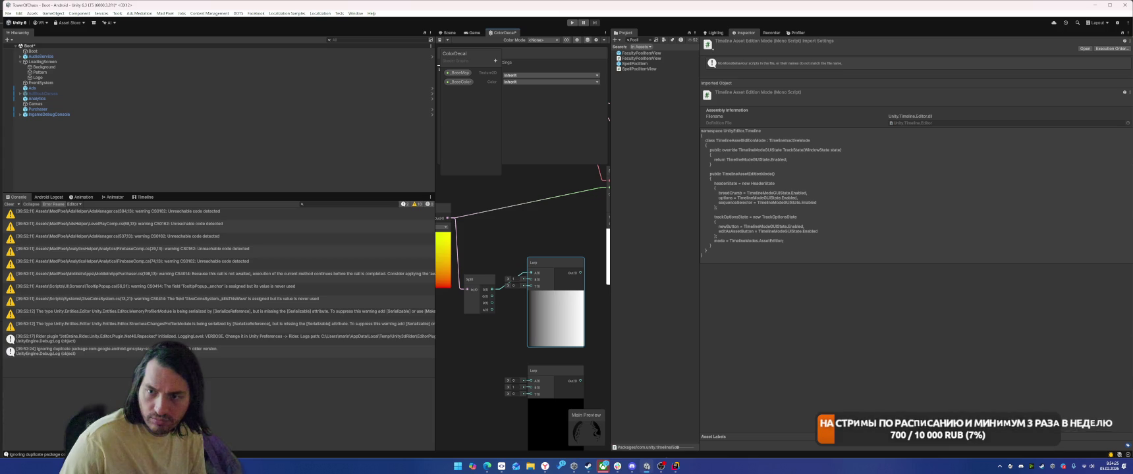
click(495, 61)
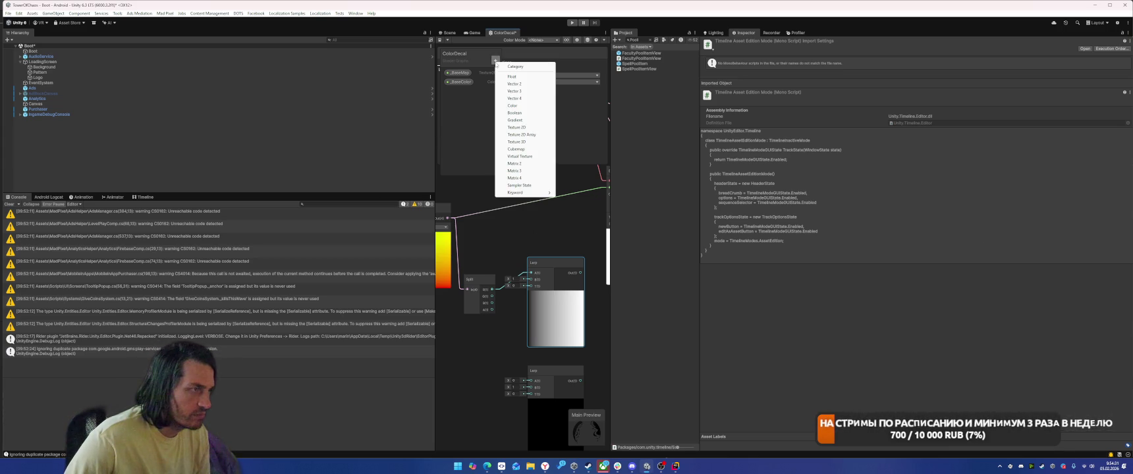
Step: Add Float properties _UV00 and _UV10 to the blackboard
click(512, 76)
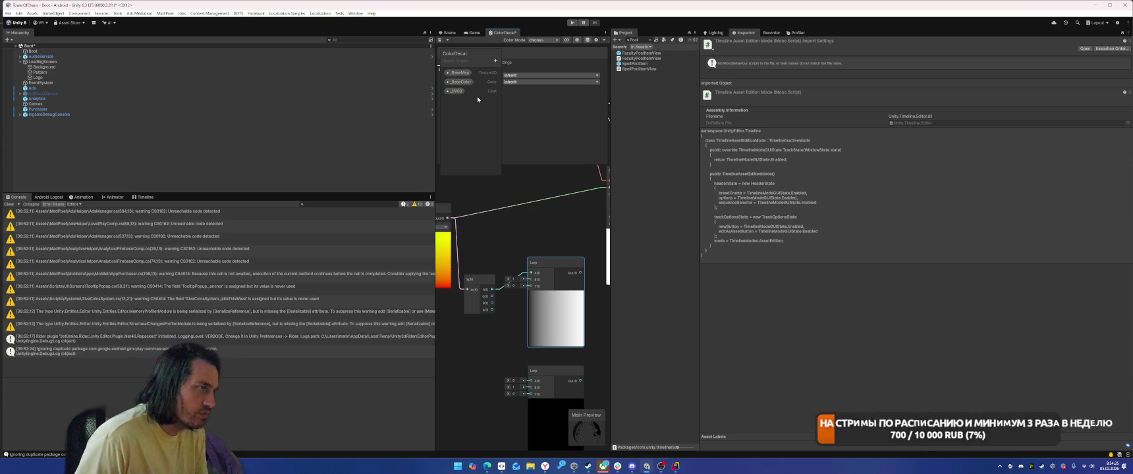
click(495, 61)
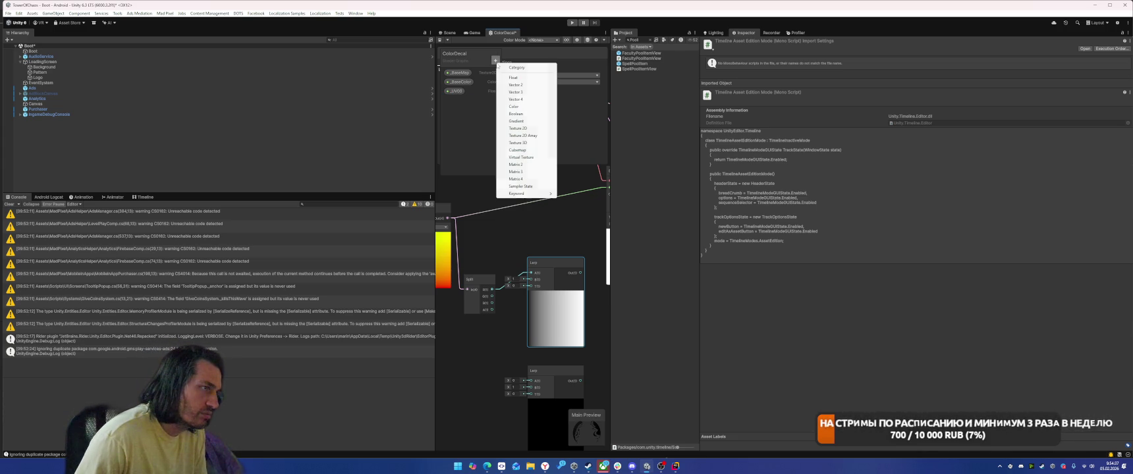
click(506, 84)
text(_UvOf)
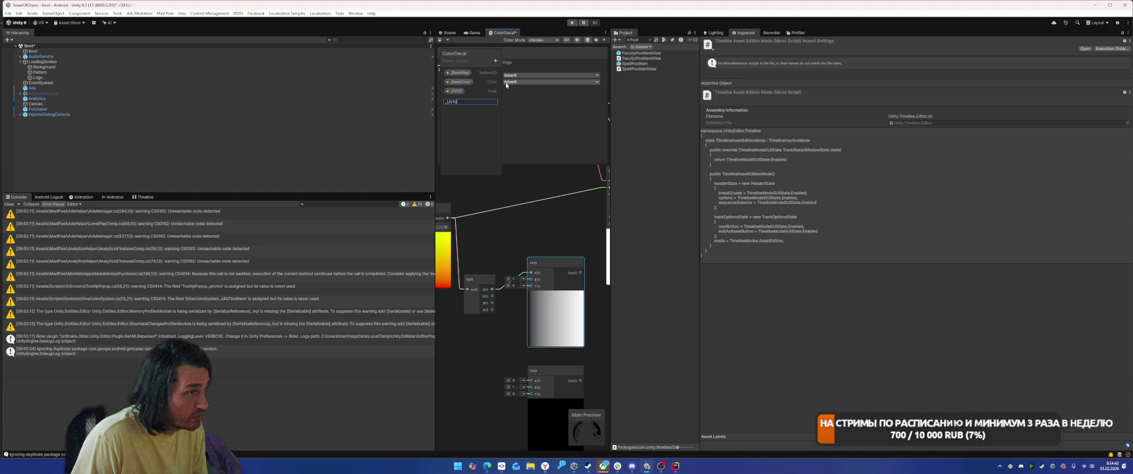
key(Return)
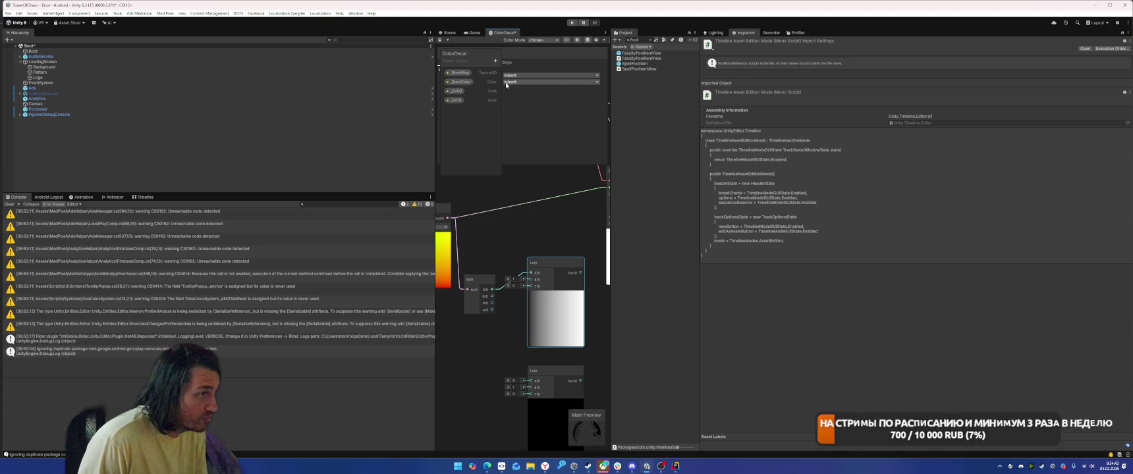
Step: Add Float properties _UV01 and _UV11, then drop a _UV00 node into the graph
click(496, 60)
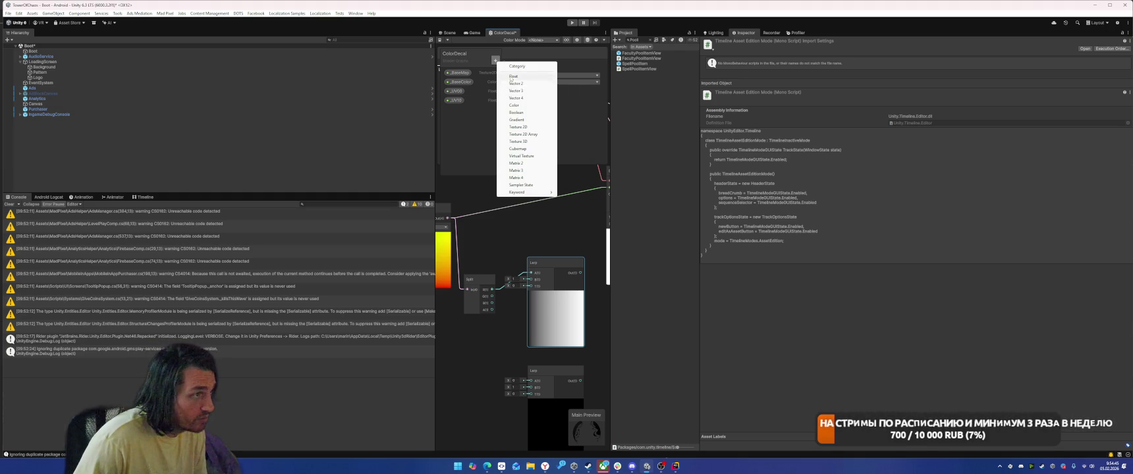
click(517, 84)
text(_UV)
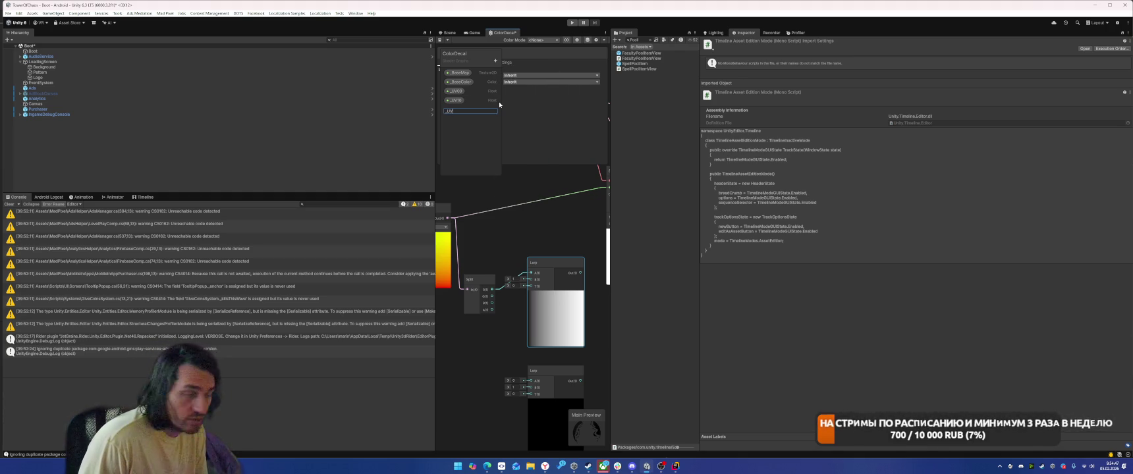
text(01)
key(Return)
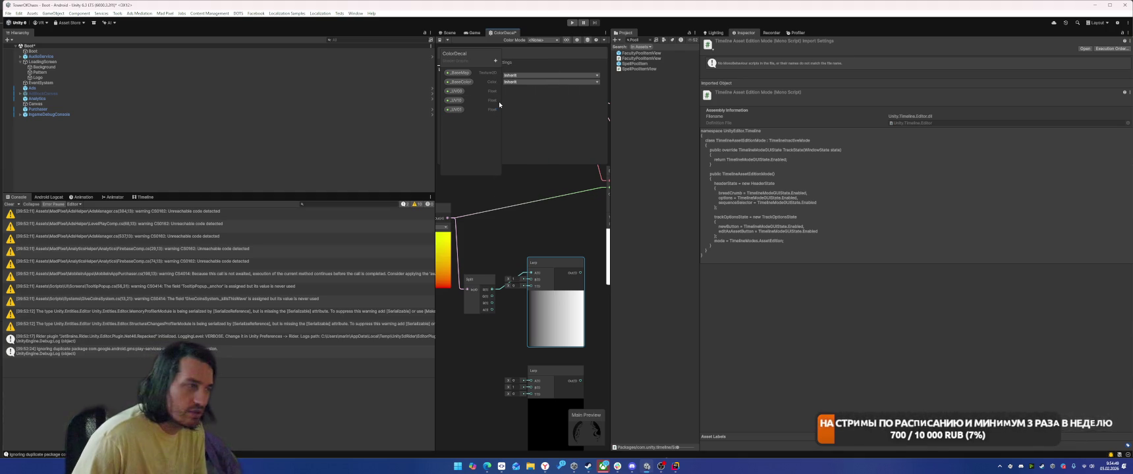
click(495, 60)
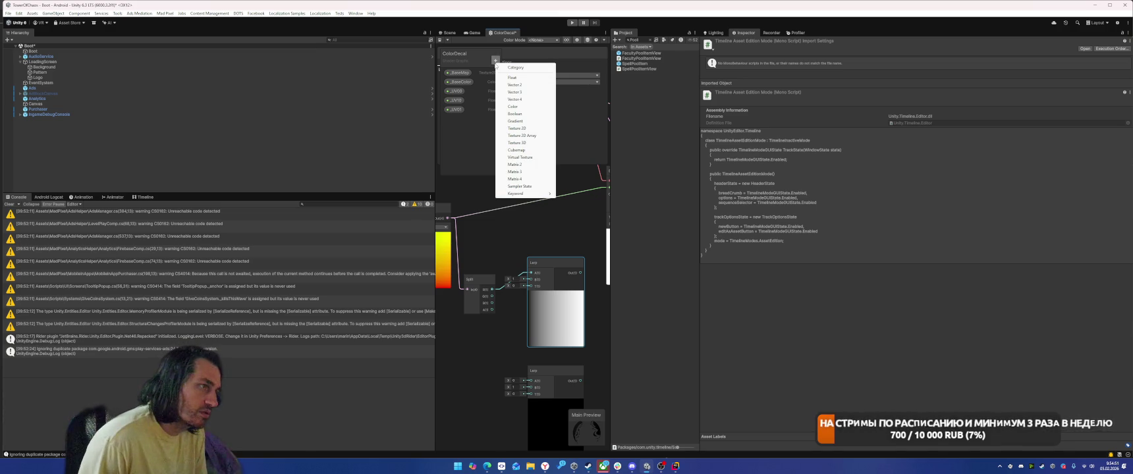
click(508, 78)
text(_UV)
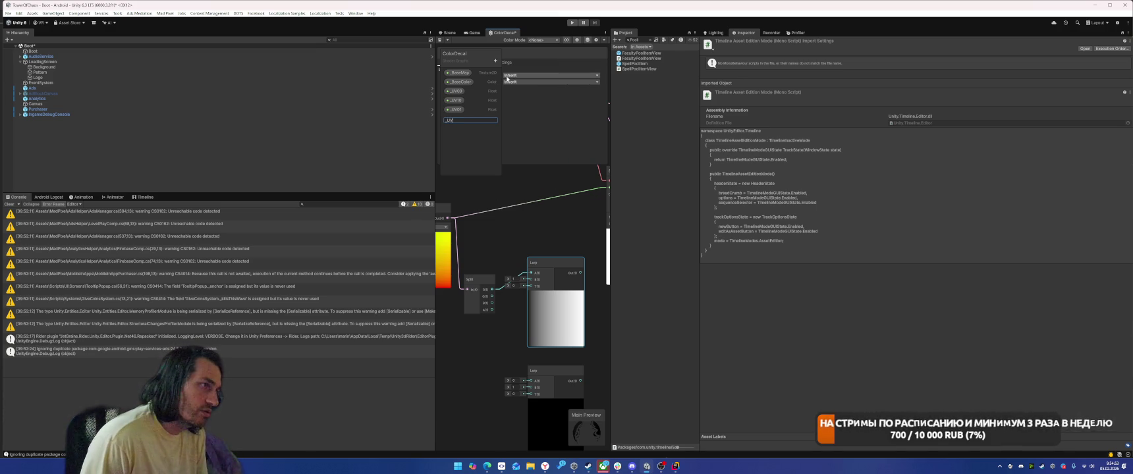
text(11)
key(Return)
drag(456, 91, 464, 344)
Step: Place the _UV01, _UV10 and _UV11 property nodes and stack all four in a column
drag(456, 109, 484, 366)
drag(478, 398, 479, 398)
drag(456, 119, 475, 438)
mouse_move(473, 342)
mouse_down()
mouse_move(459, 343)
mouse_move(483, 358)
mouse_up()
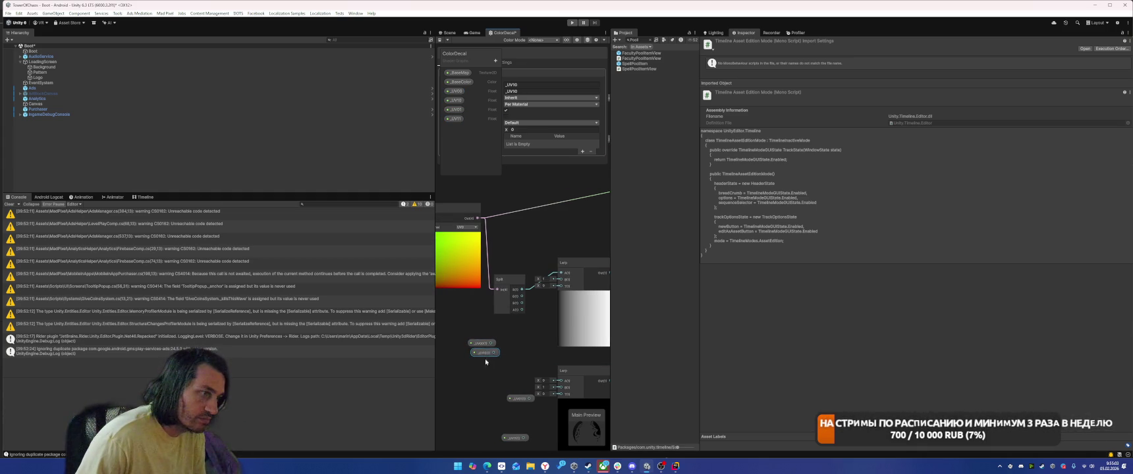
click(486, 362)
click(482, 353)
drag(515, 399, 477, 366)
drag(516, 438, 481, 369)
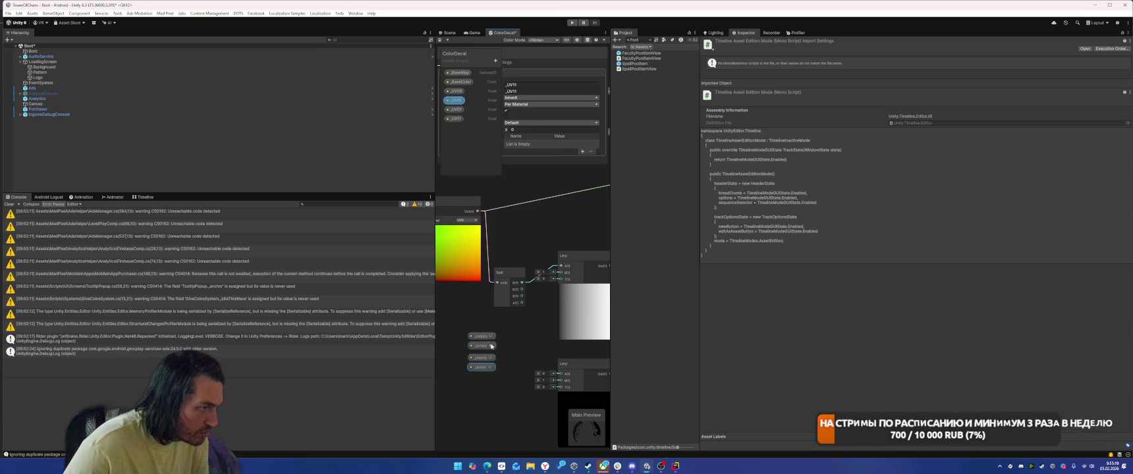
Step: Wire the _UV properties into both Lerps' A and B inputs, with Split's R driving each T
drag(490, 337, 561, 280)
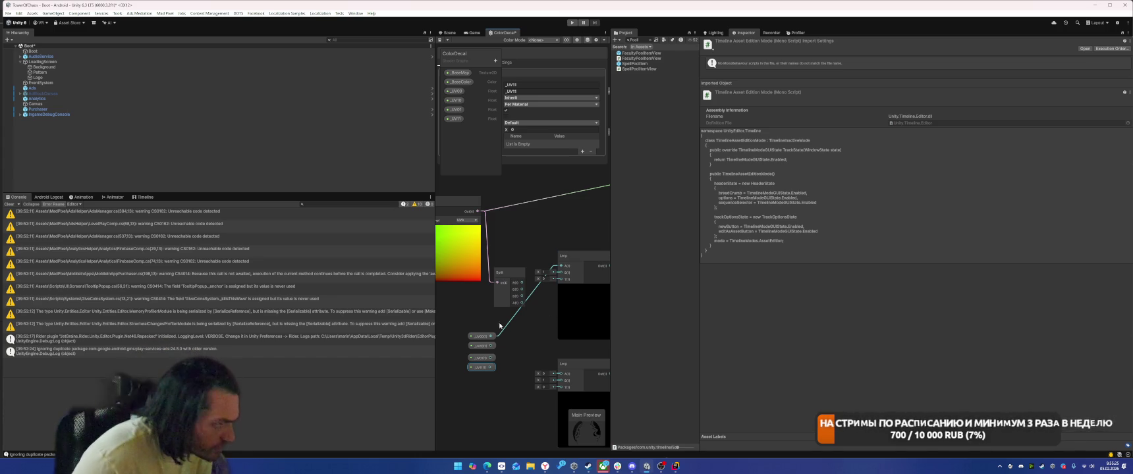
drag(491, 346, 561, 272)
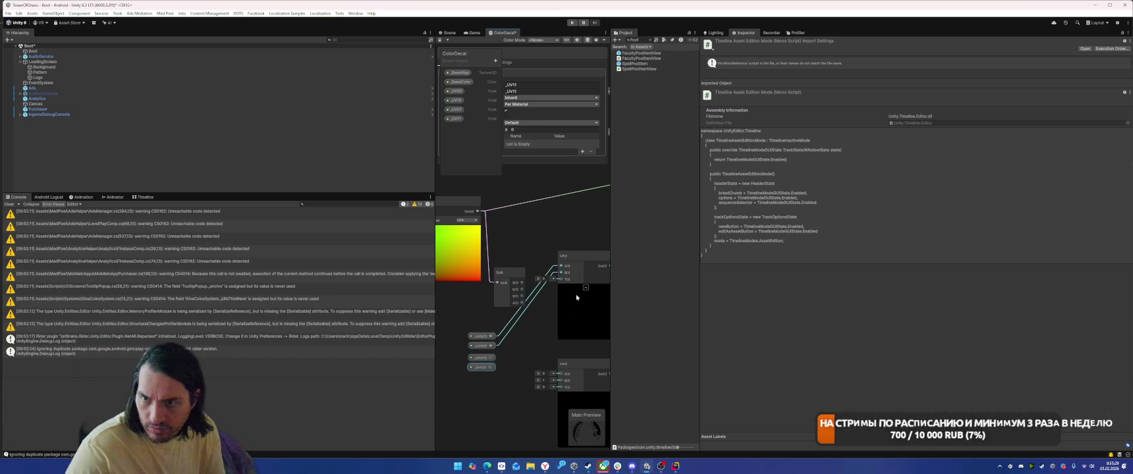
drag(522, 283, 561, 279)
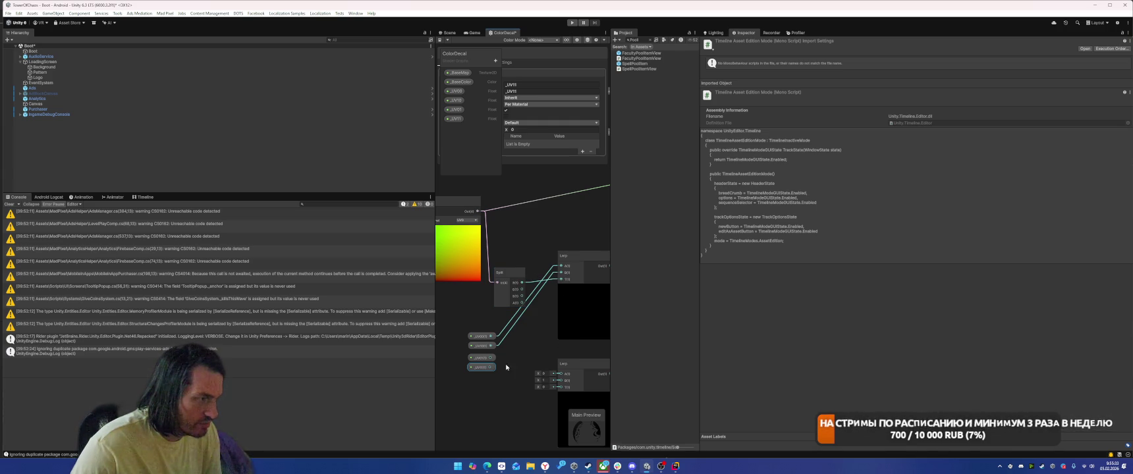
drag(490, 367, 560, 374)
drag(489, 368, 561, 380)
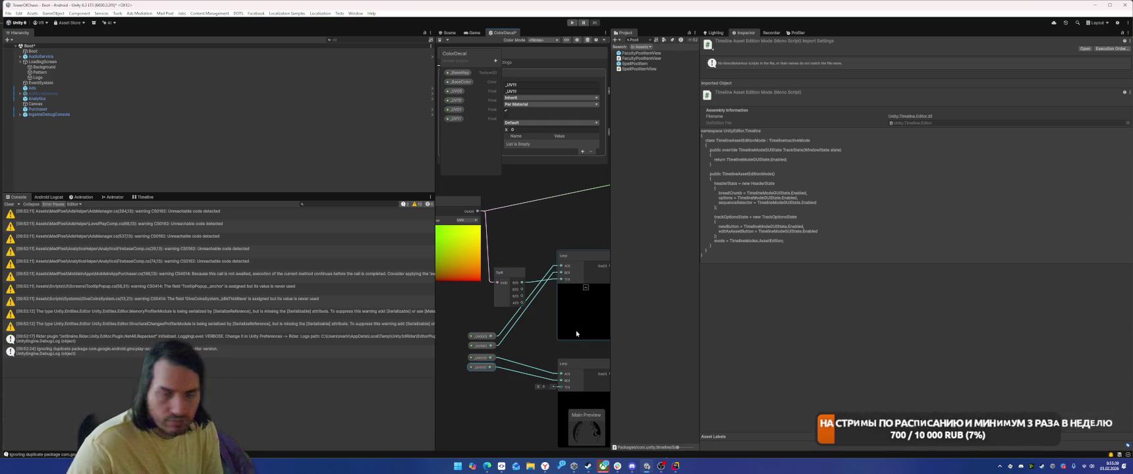
drag(522, 282, 561, 388)
scroll(573, 343, down, 2)
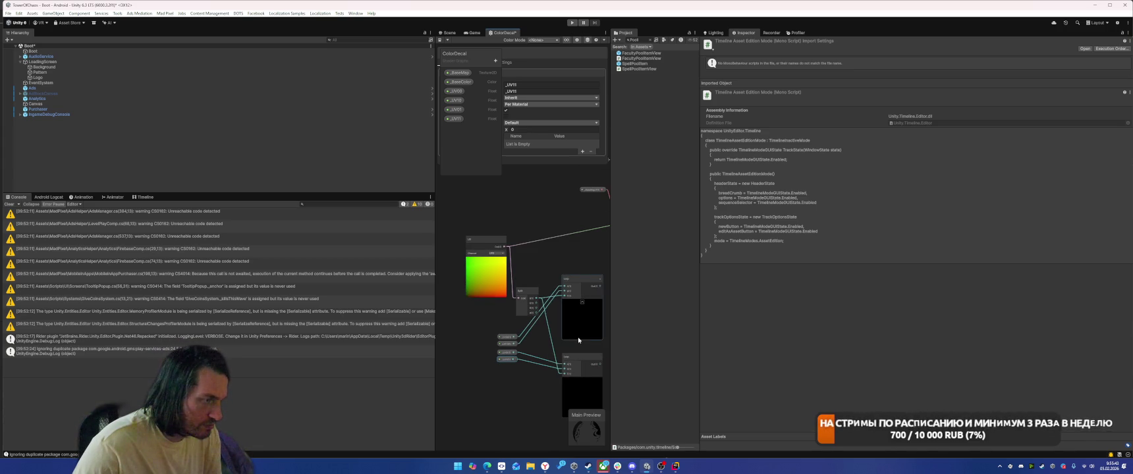
Step: Add a UV node from the node search, then delete it as unused
right_click(582, 337)
key(Escape)
right_click(581, 335)
click(572, 352)
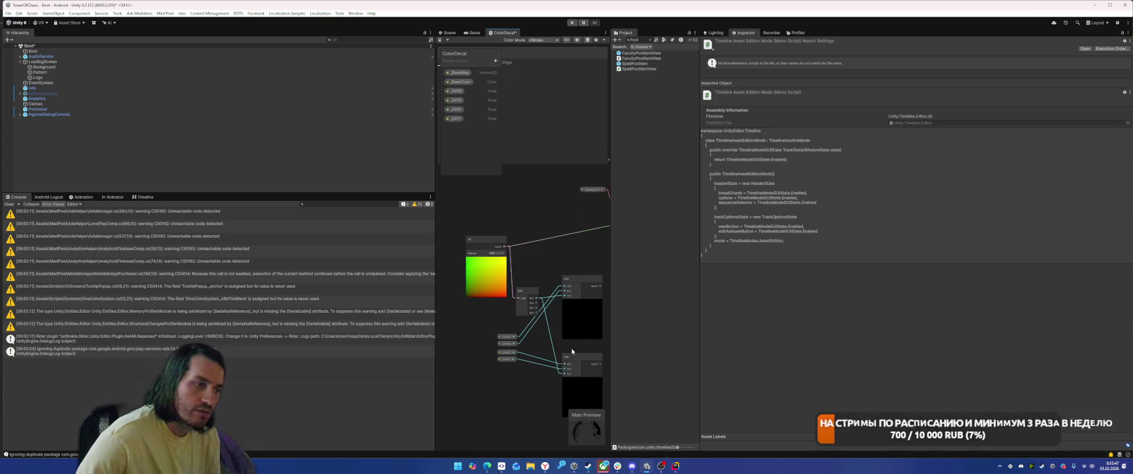
right_click(571, 352)
click(604, 350)
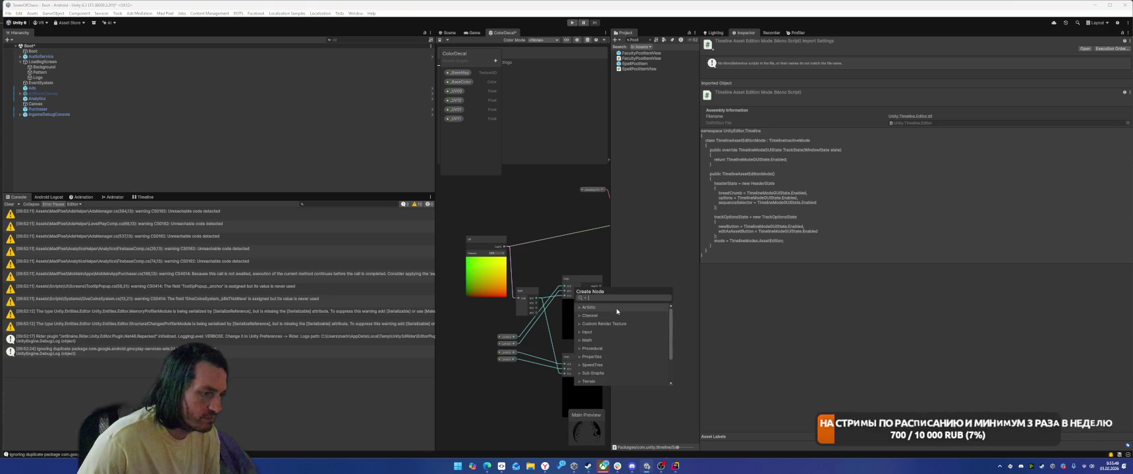
text(uv)
key(Return)
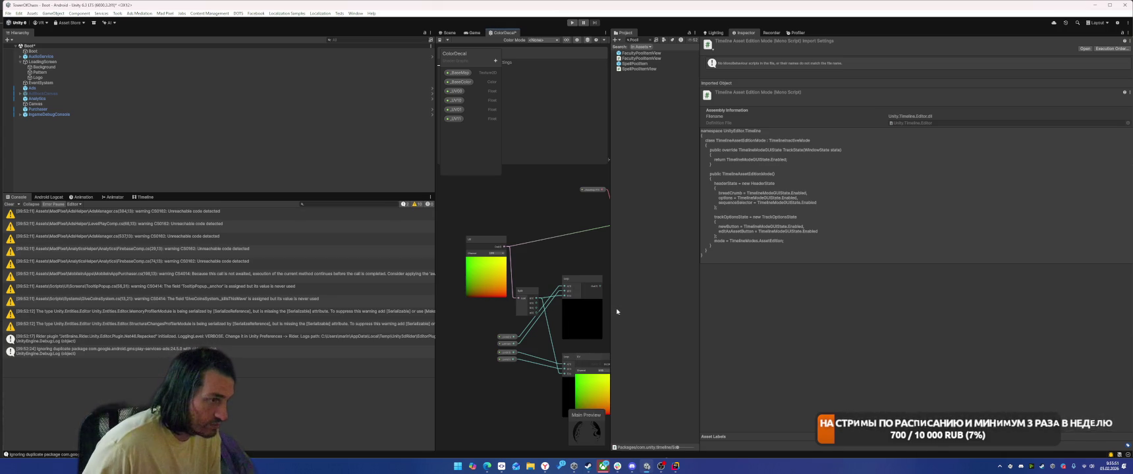
drag(591, 362, 546, 328)
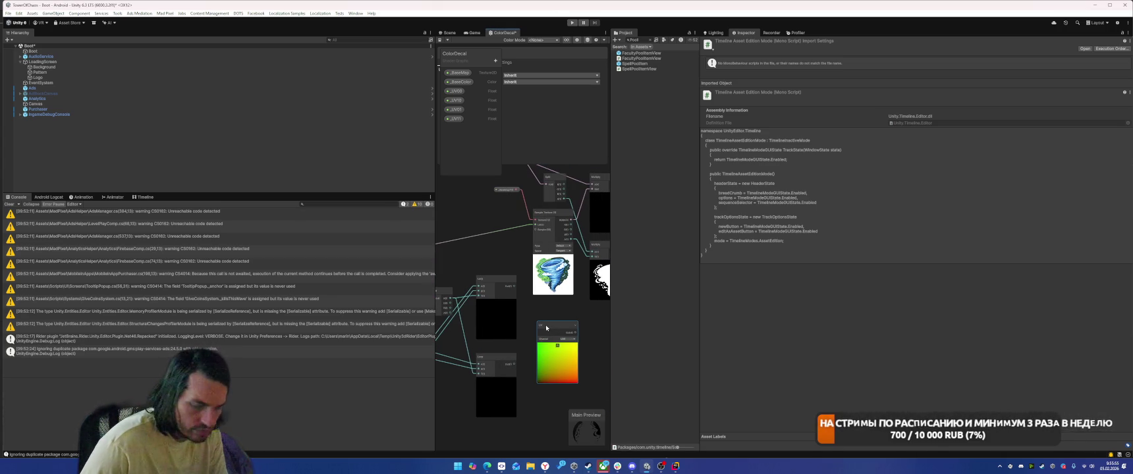
key(Delete)
Step: Add a new Lerp node, feed the upper Lerp's Out into it, and route its output onward
right_click(539, 330)
click(559, 335)
text(le)
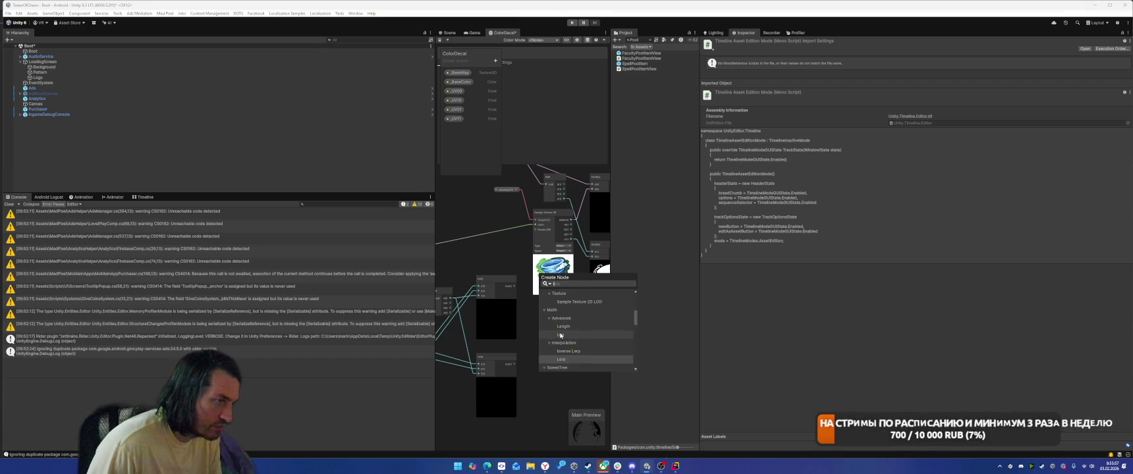
key(Return)
drag(575, 345, 570, 335)
drag(515, 285, 538, 345)
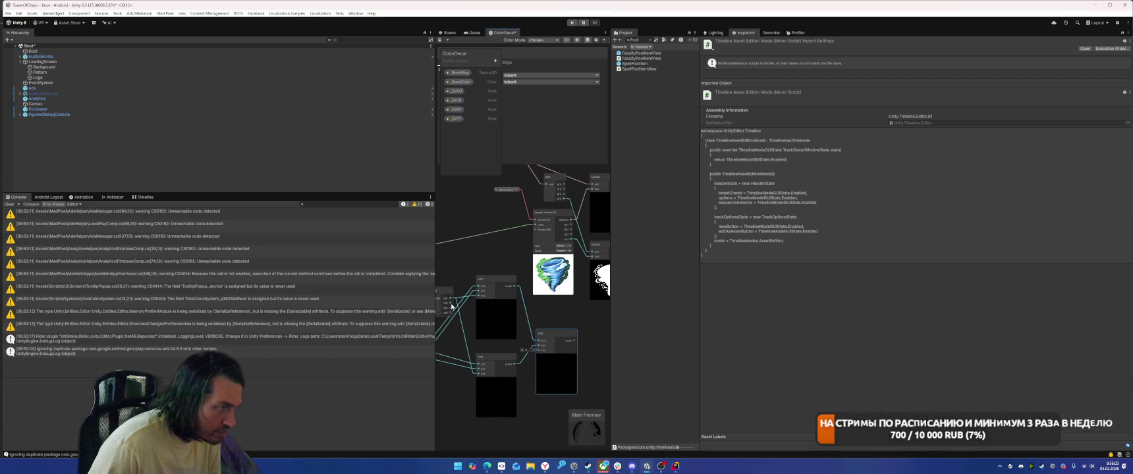
drag(452, 307, 462, 306)
drag(584, 342, 549, 296)
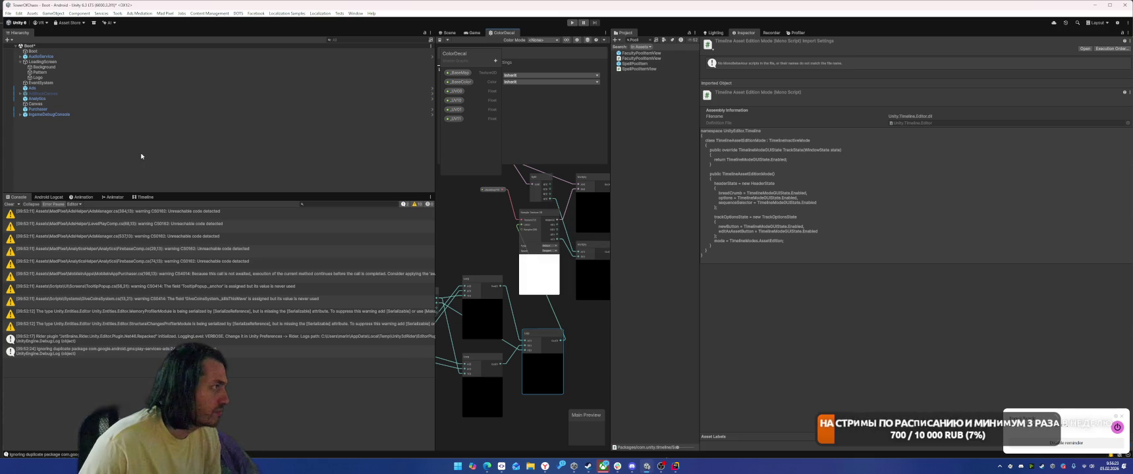
click(141, 156)
Step: Play-test by placing a Spiritwarm unit and starting the battle, then stop and clear the console
key(ctrl+p)
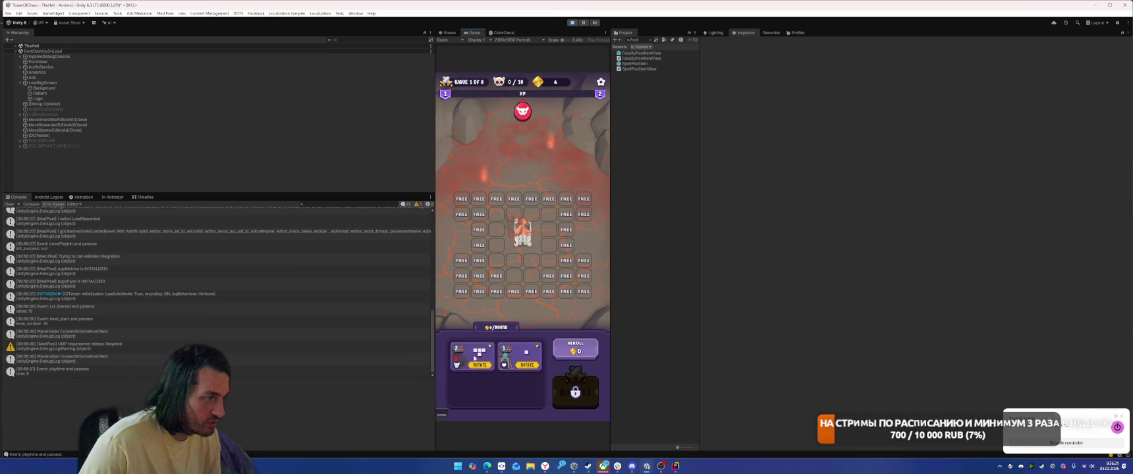
click(485, 372)
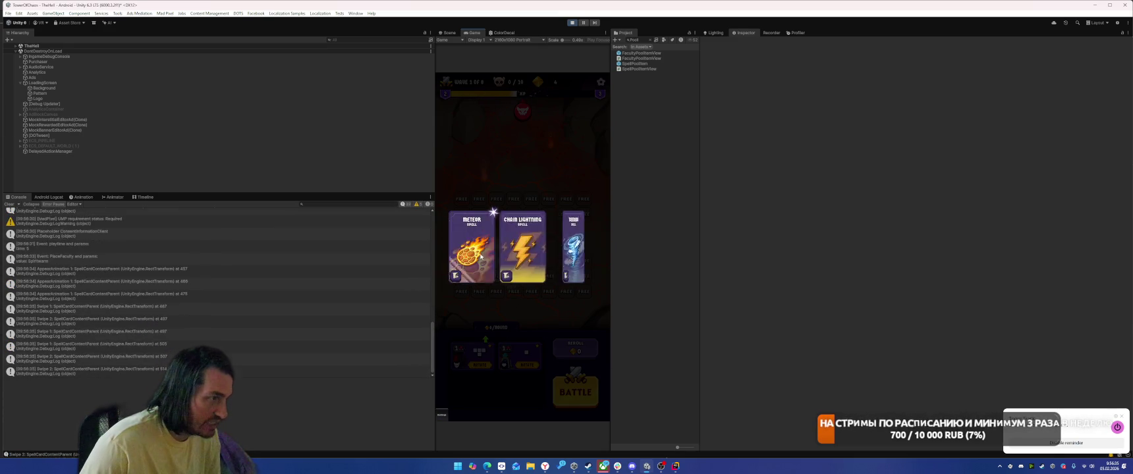
click(576, 395)
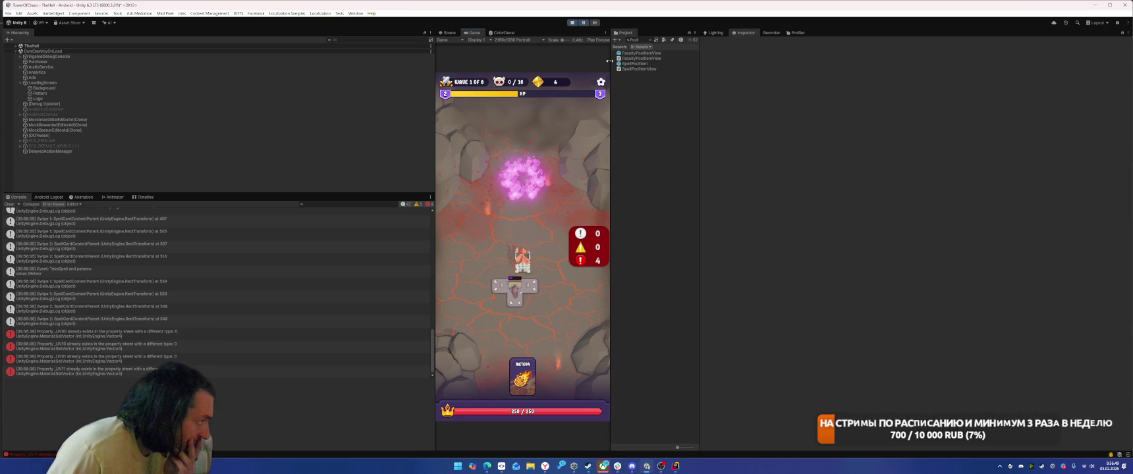
key(ctrl+p)
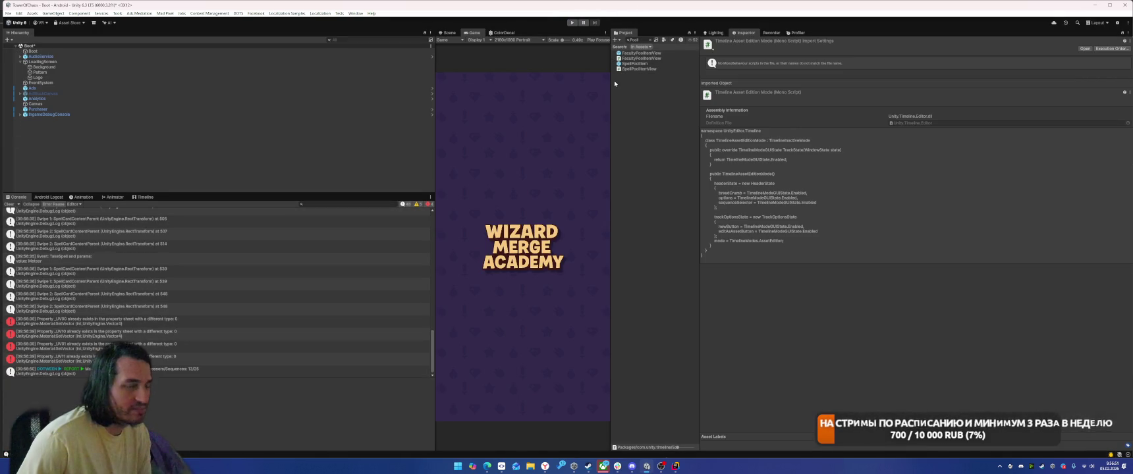
click(9, 204)
click(168, 167)
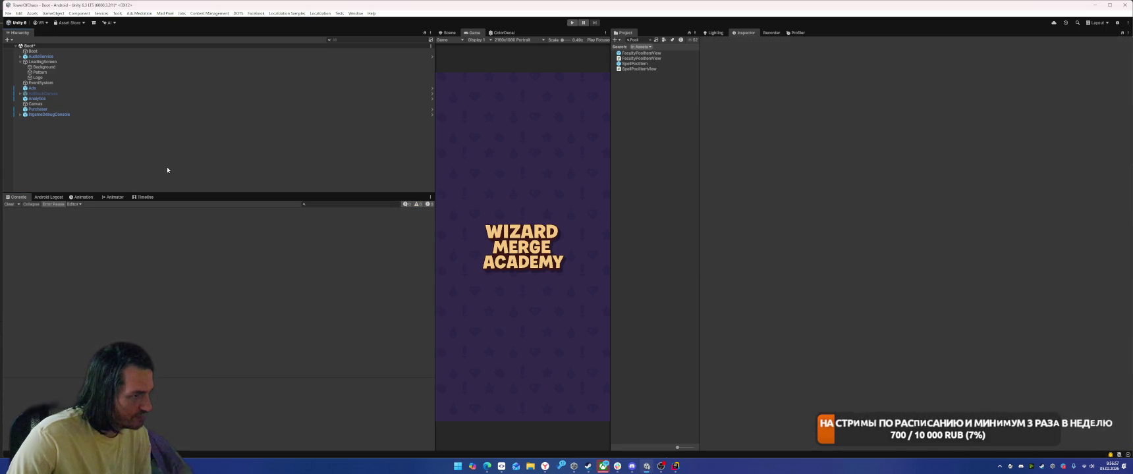
Step: Switch to the ColorDecal graph, show the _UV00 property's settings, then delete _UV00
click(502, 32)
scroll(466, 221, up, 5)
click(456, 90)
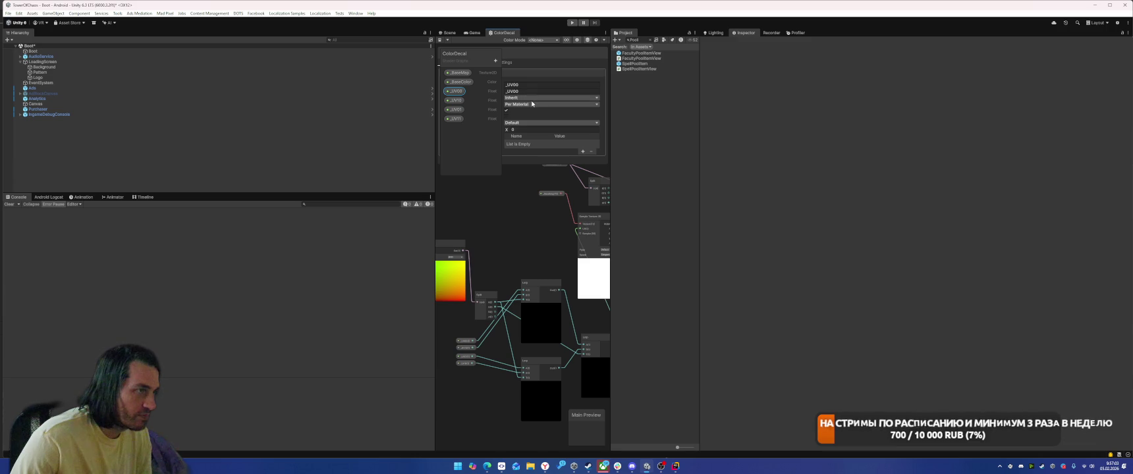
drag(474, 58, 475, 184)
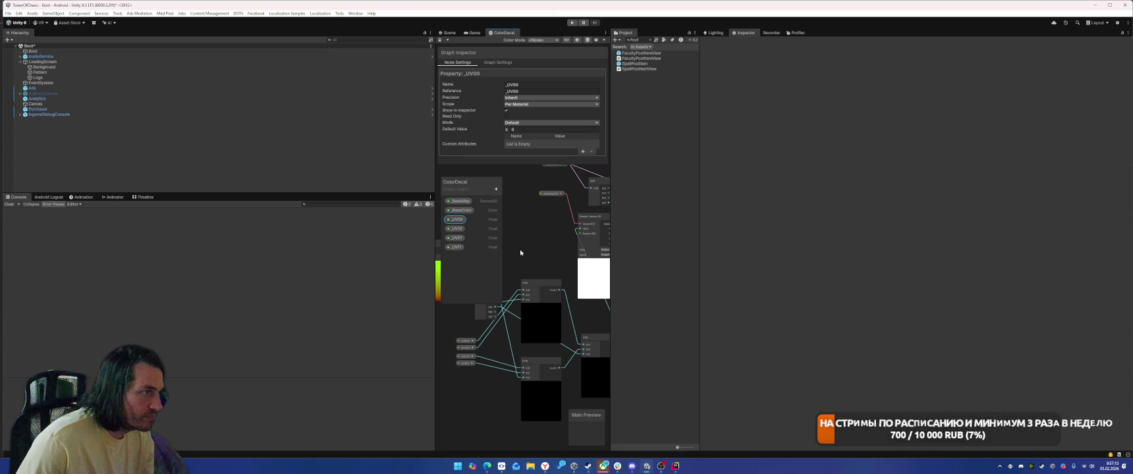
click(460, 63)
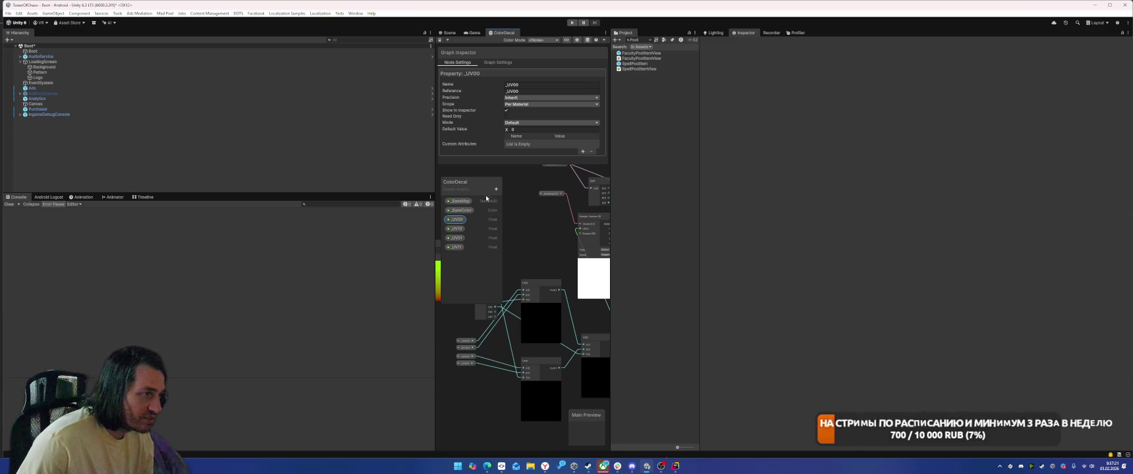
key(Delete)
Step: Delete the remaining Float properties _UV10, _UV01 and _UV11 from the blackboard
click(461, 232)
key(Delete)
click(455, 225)
key(Delete)
click(456, 224)
key(Delete)
Step: Add Vector2 properties named _UV00 and _UV10 to the blackboard
click(496, 189)
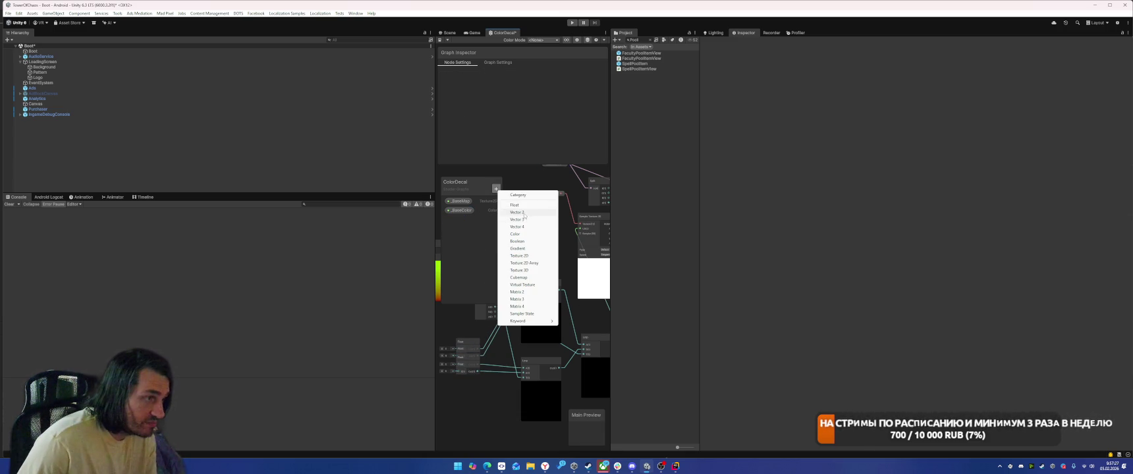
click(517, 212)
text(_UVS)
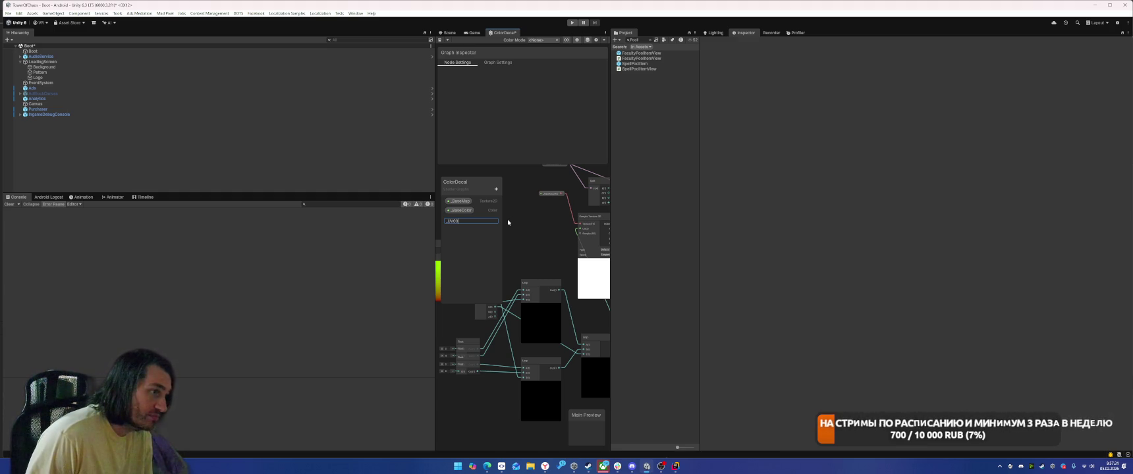
text(00)
key(Return)
click(496, 189)
click(514, 213)
text(_UV1)
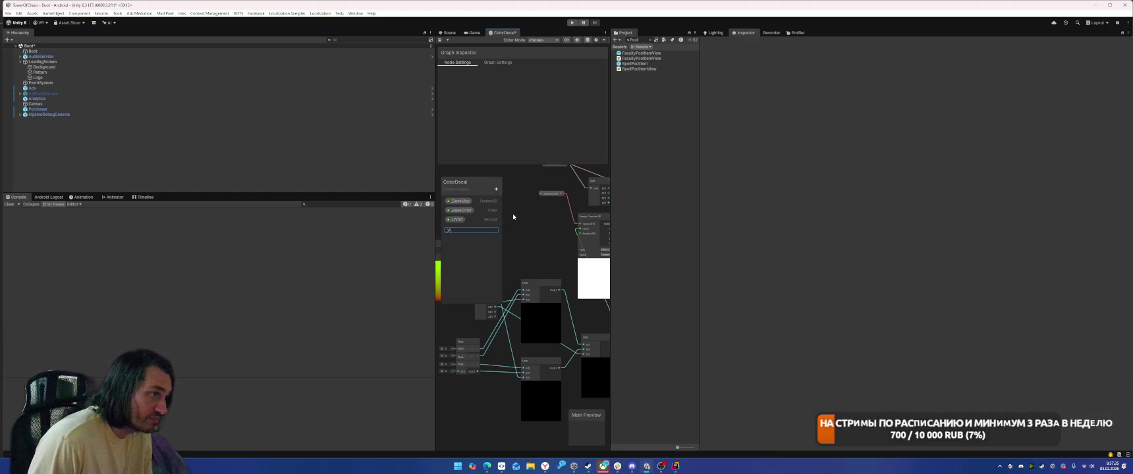
text(0)
key(Return)
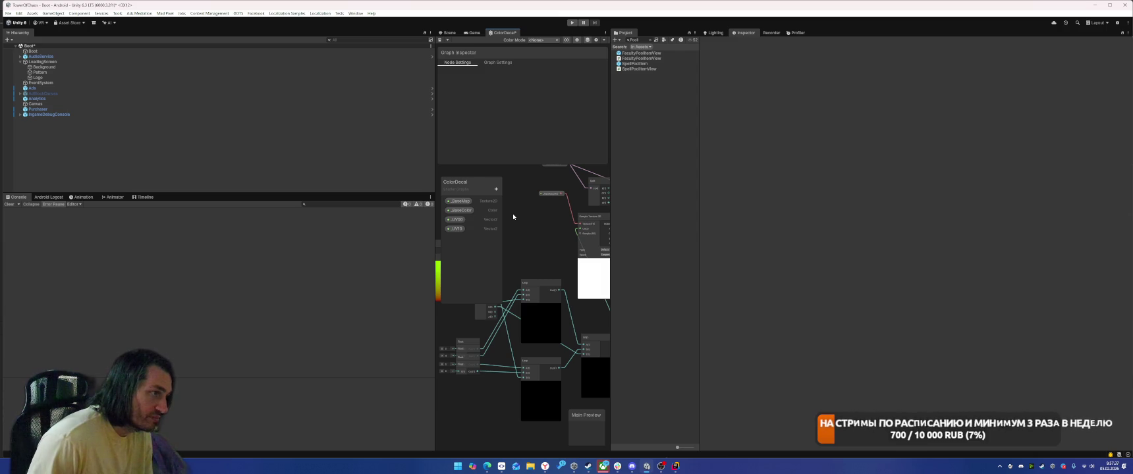
Step: Add two more Vector2 properties named _UV11 and _UV01
click(496, 189)
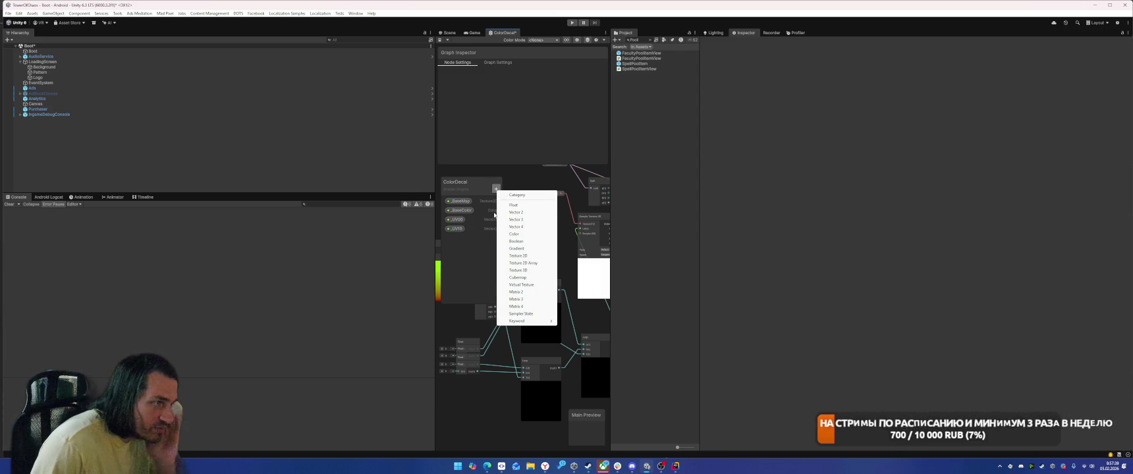
click(521, 212)
text(_UV2)
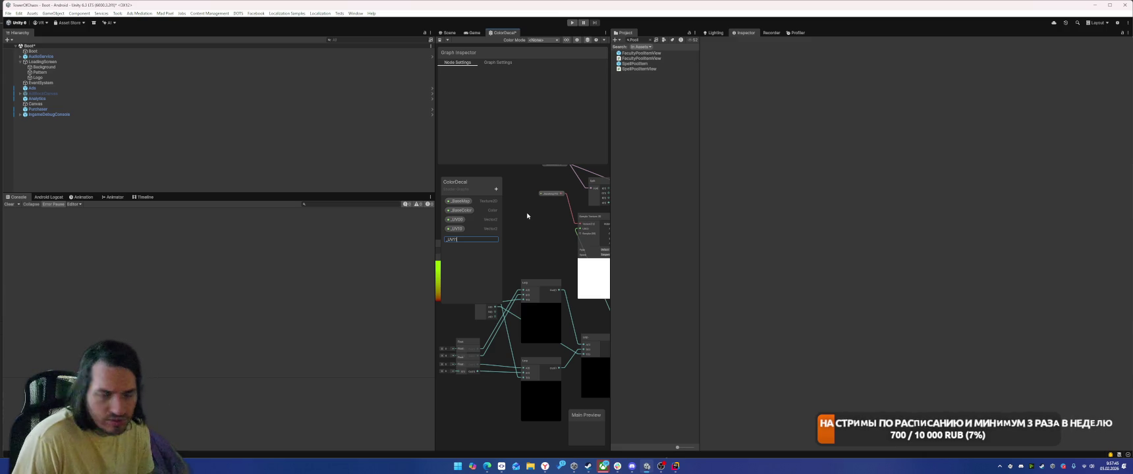
key(Return)
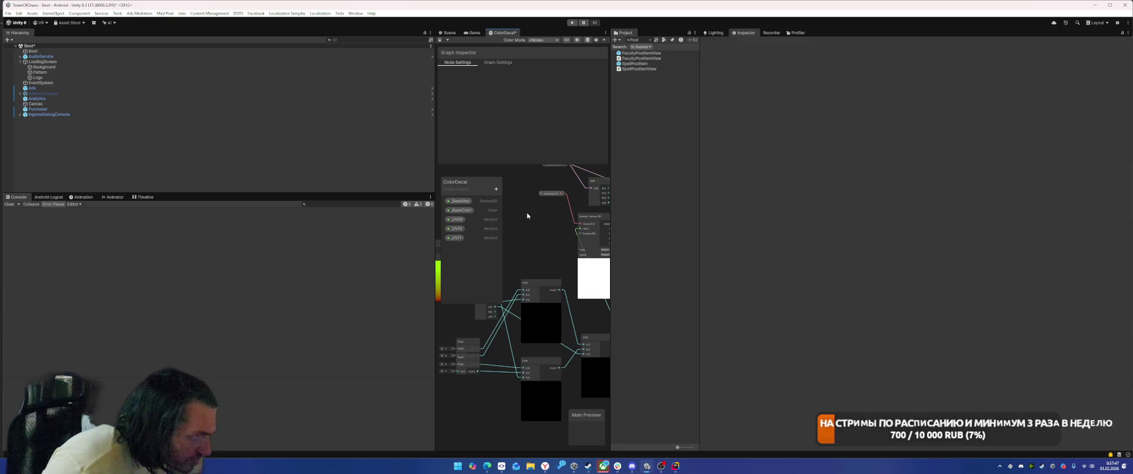
click(496, 189)
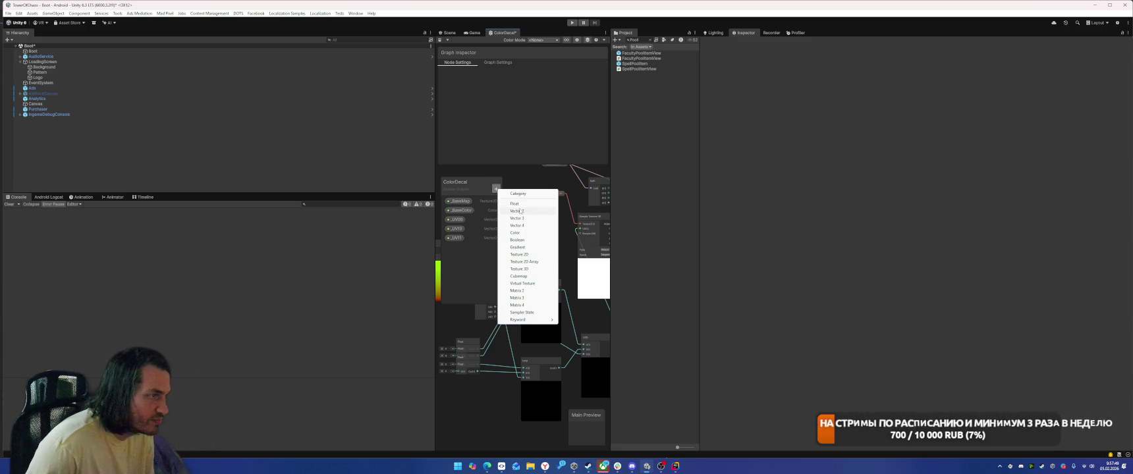
click(523, 212)
text(_UV3)
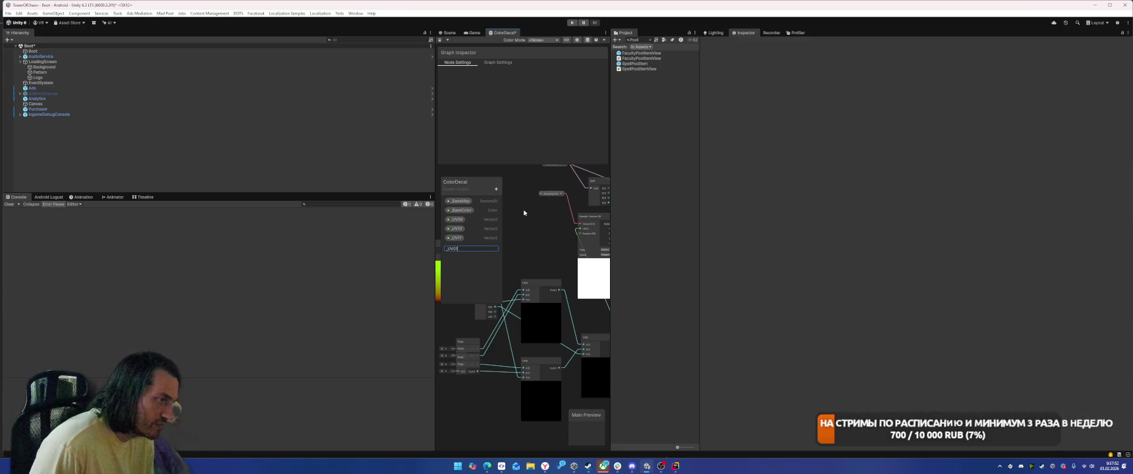
key(Return)
Step: Delete the four old Float nodes and place the _UV00 Vector2 node in the graph
drag(464, 397, 455, 328)
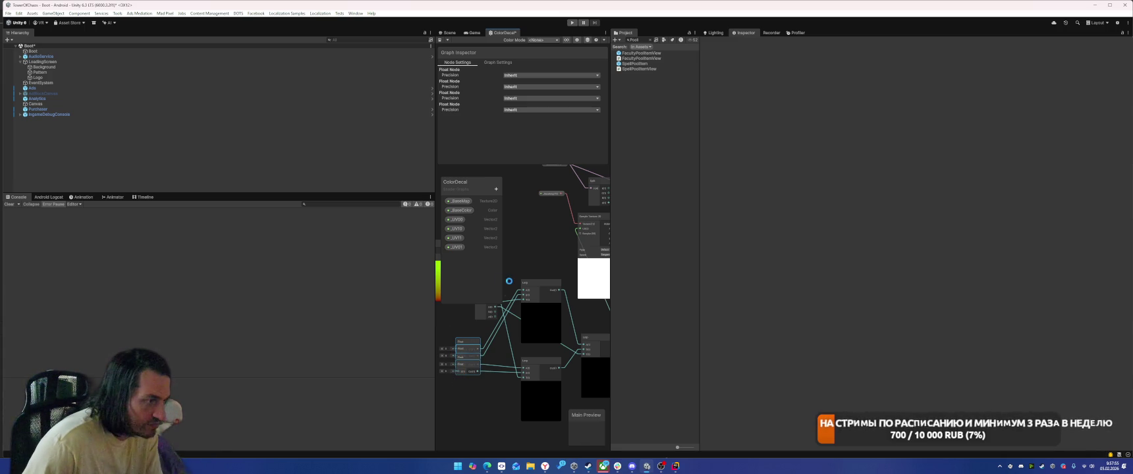
key(Delete)
drag(457, 219, 474, 367)
click(455, 230)
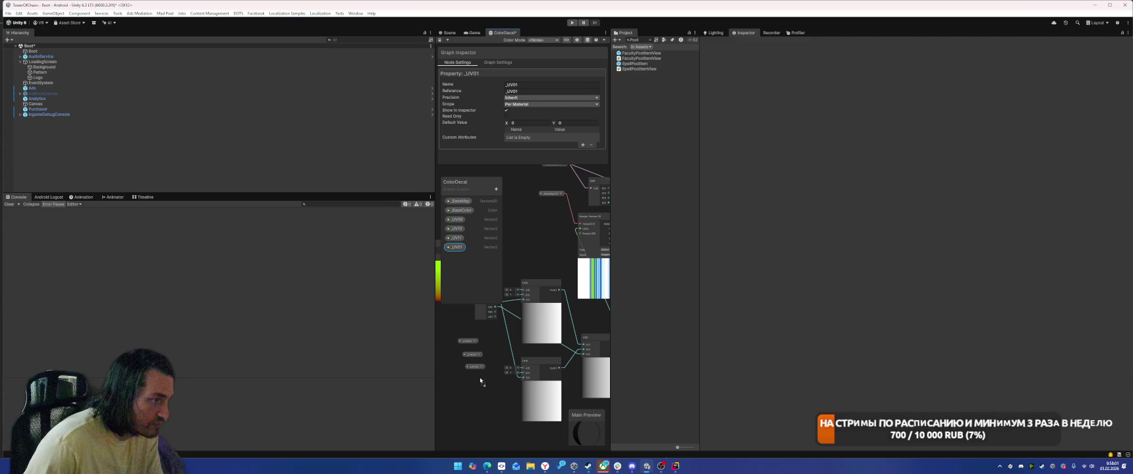
scroll(468, 386, up, 3)
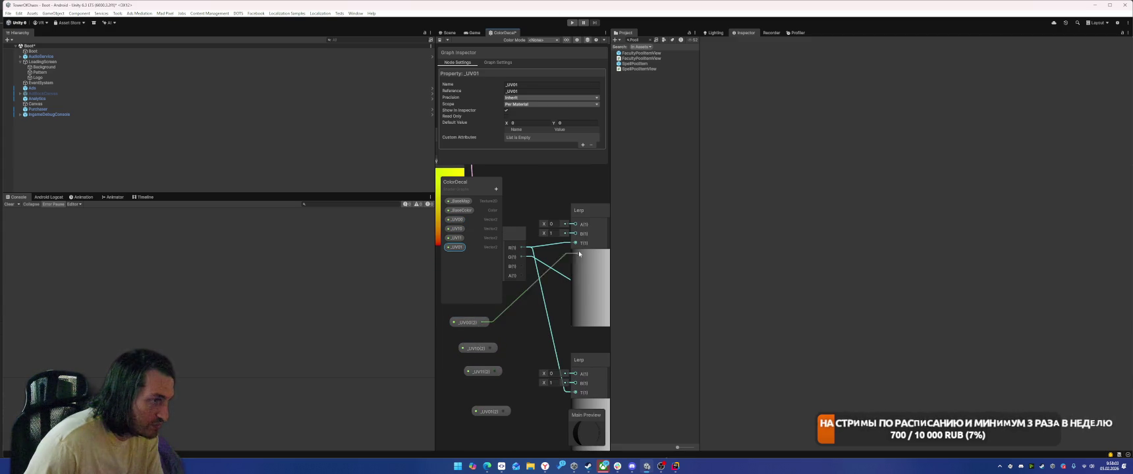
Step: Wire _UV00/_UV10 into the upper Lerp's A/B and _UV11/_UV01 into the lower Lerp, then enter play mode
drag(566, 268, 572, 224)
mouse_move(487, 348)
mouse_down()
mouse_move(560, 267)
mouse_move(573, 234)
mouse_up()
drag(492, 372, 572, 383)
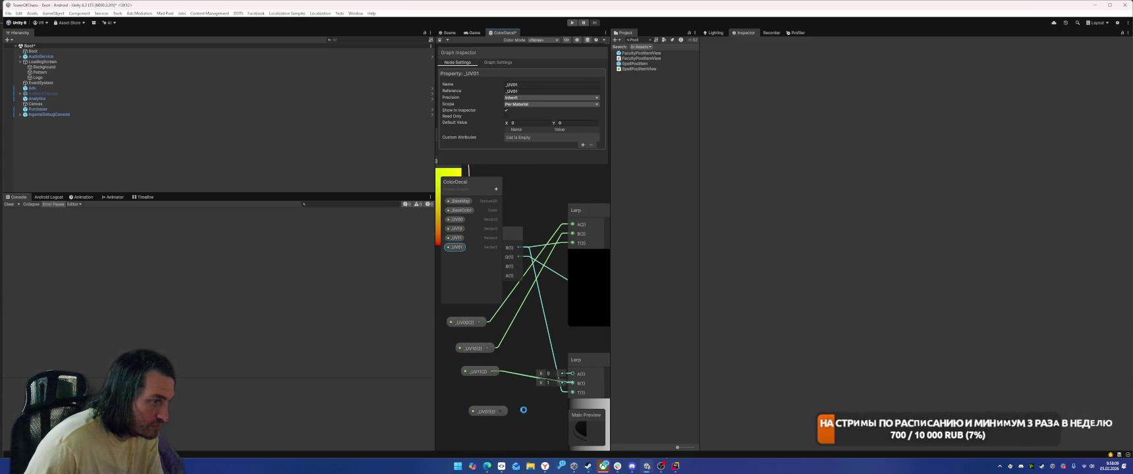
drag(498, 414, 573, 374)
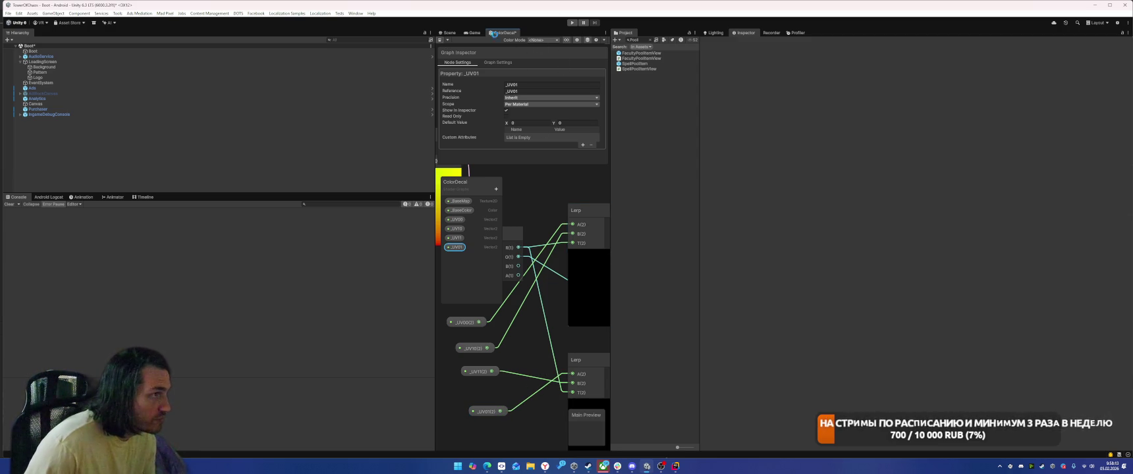
click(572, 22)
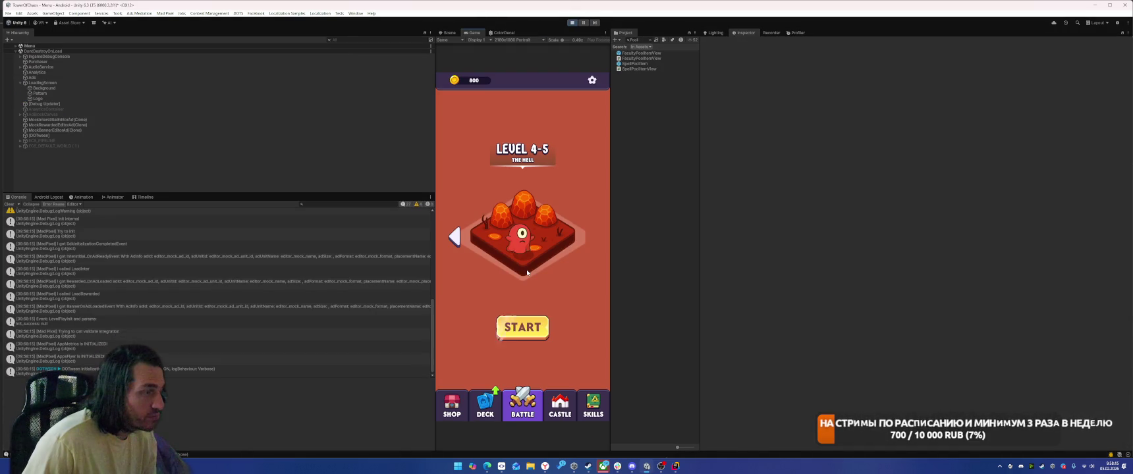
Step: Start the TheHell level, place a piece on the board, launch the battle, then stop play mode
click(549, 327)
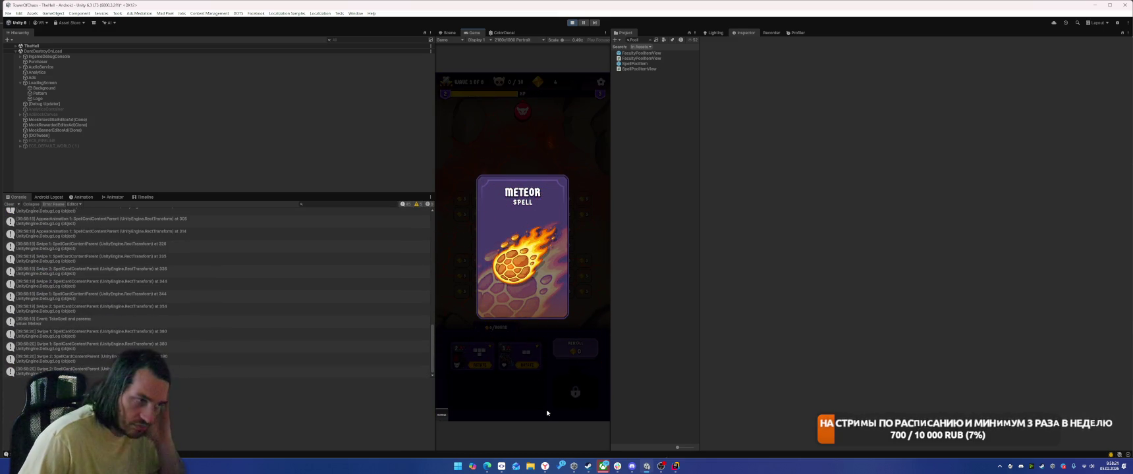
drag(468, 363, 504, 267)
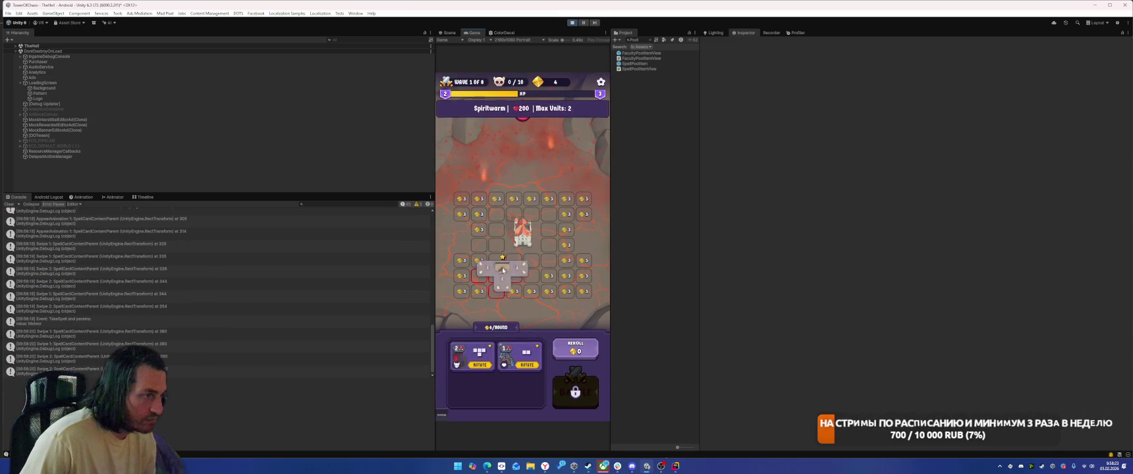
click(575, 389)
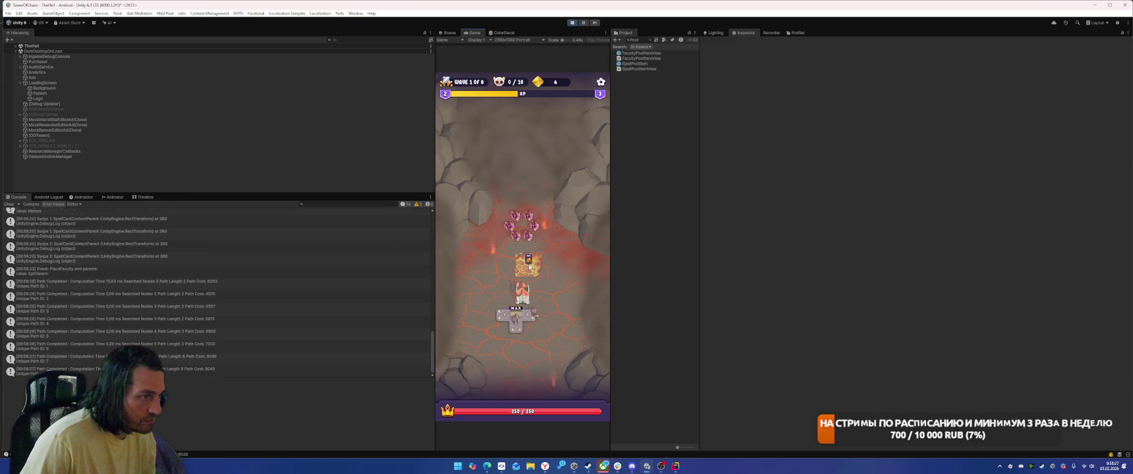
click(573, 23)
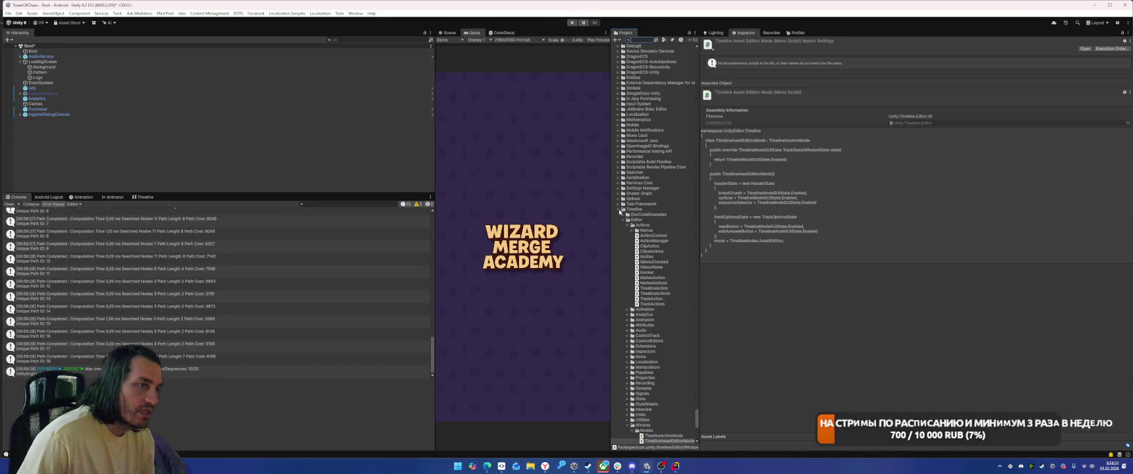
Step: Set the eight Spells sprites' Mesh Type to Full Rect, then start a level in play mode
scroll(647, 257, up, 15)
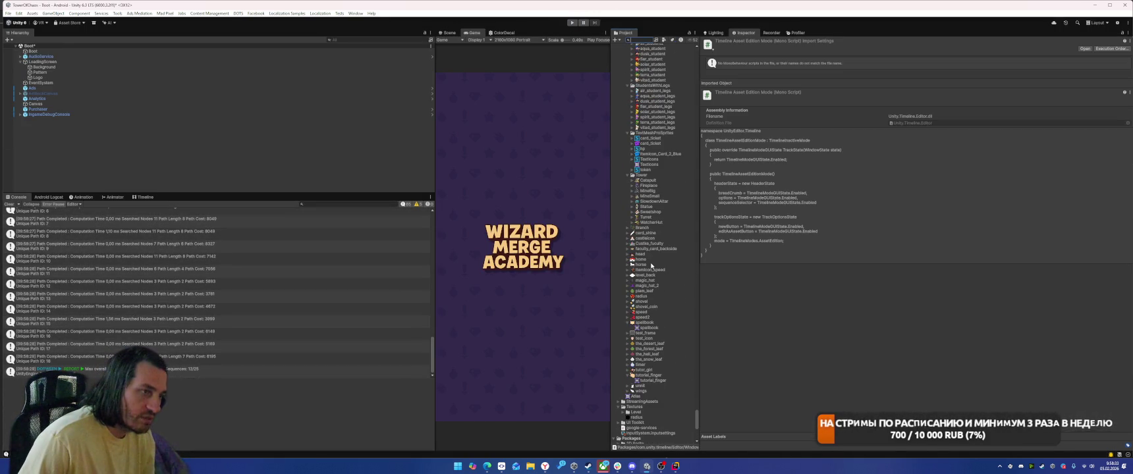
scroll(651, 265, up, 10)
click(632, 250)
scroll(669, 280, down, 7)
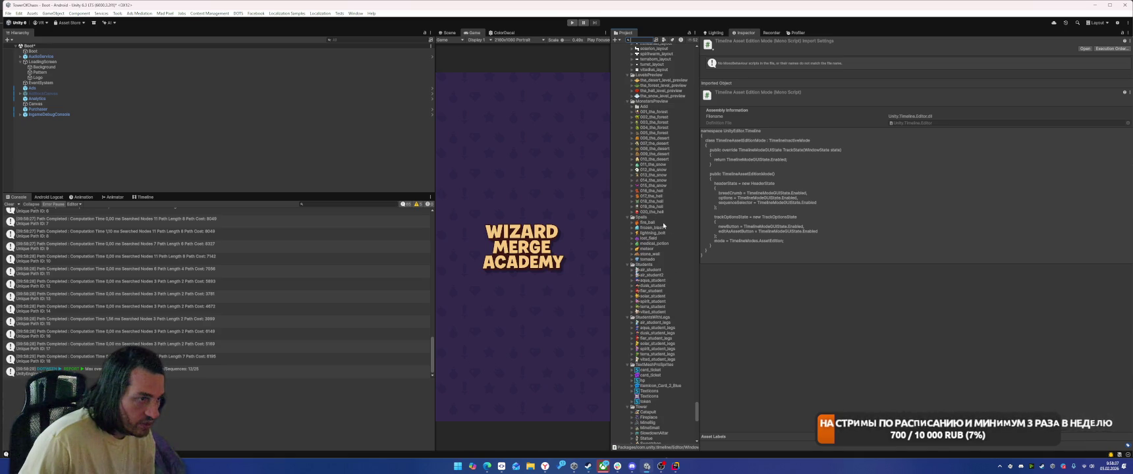
click(649, 259)
shift+click(646, 222)
click(899, 97)
click(906, 104)
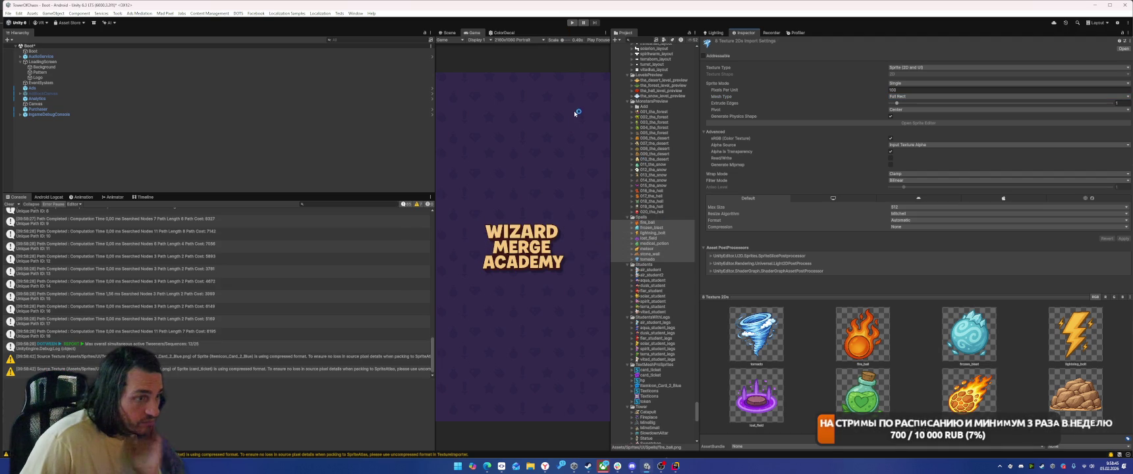
click(572, 23)
click(537, 317)
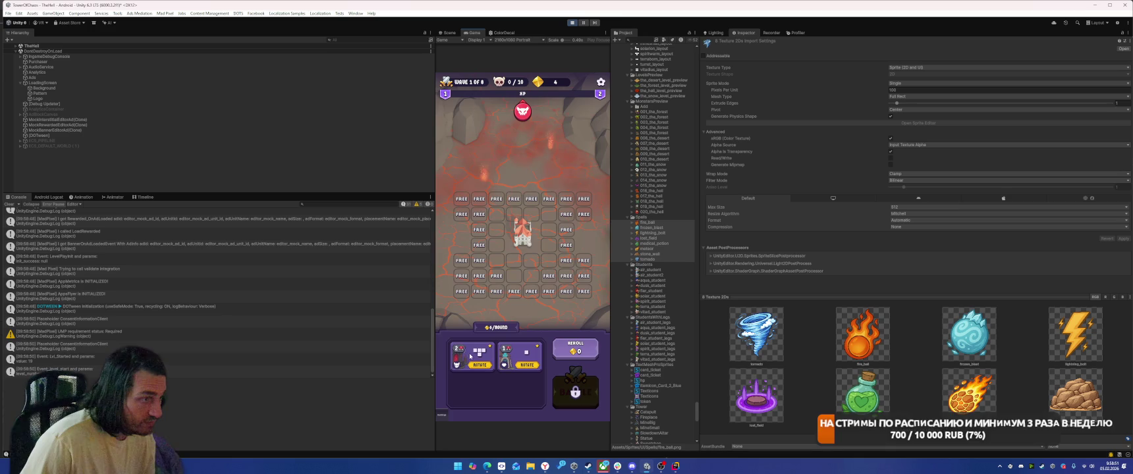
Step: Drop a card's piece onto the game grid and start the battle wave
drag(471, 354, 527, 283)
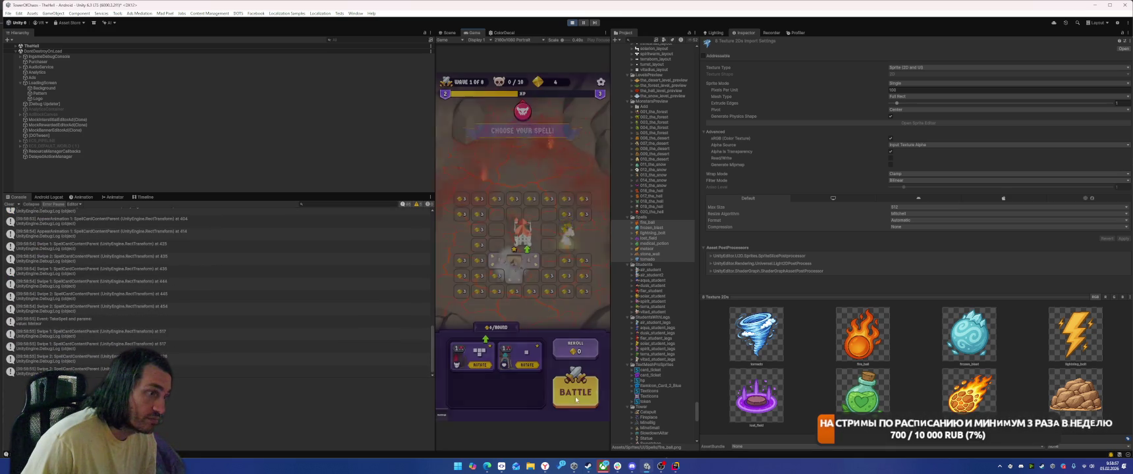
click(577, 397)
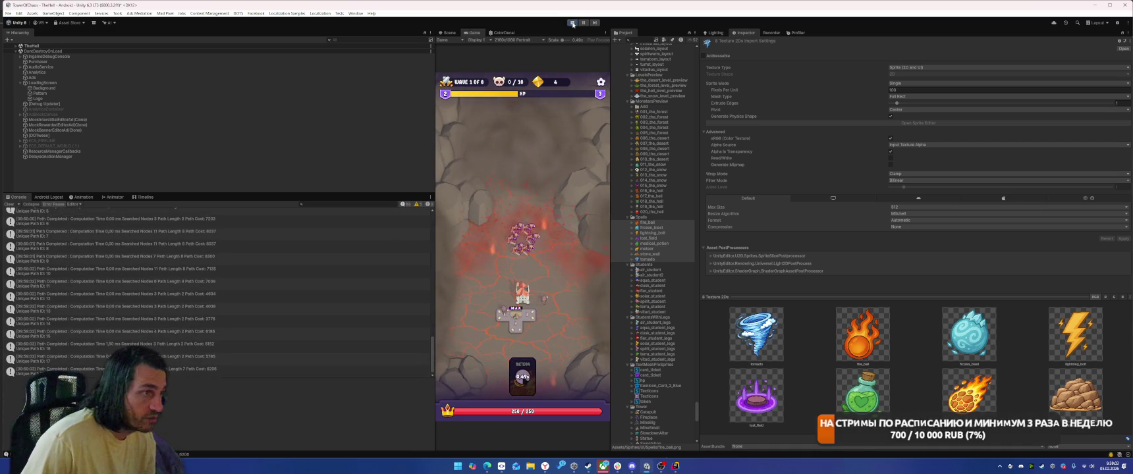
Step: In SmartGit, commit all changed files with the message 'фиксы атласов и прочего' using Commit & Push
key(alt+Tab)
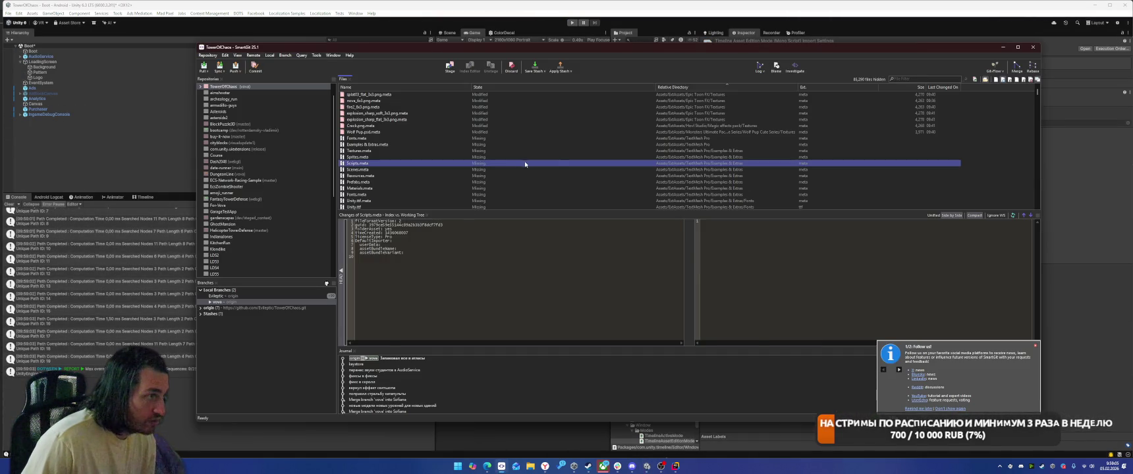
key(ctrl+a)
right_click(396, 148)
click(431, 190)
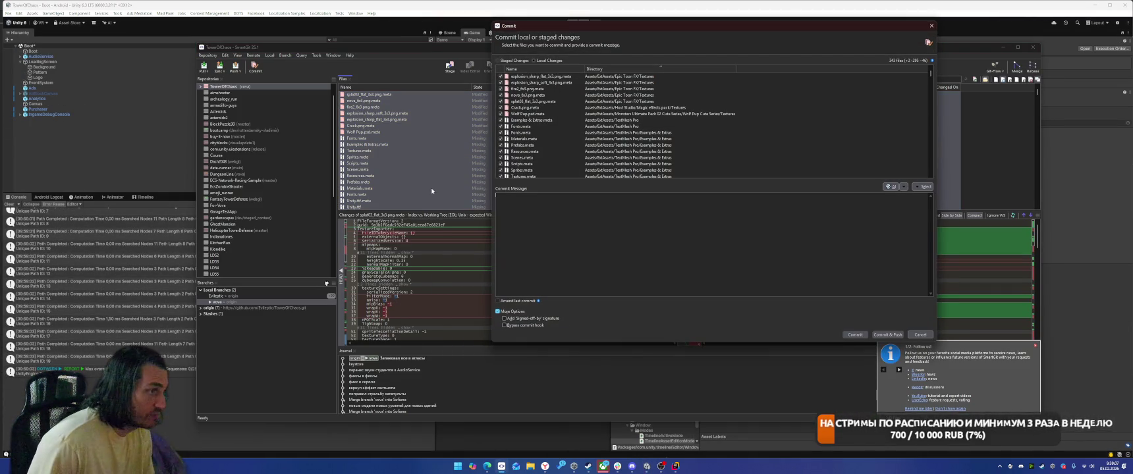
key(BackSpace)
key(BackSpace)
text(фиксы атласов и прочего)
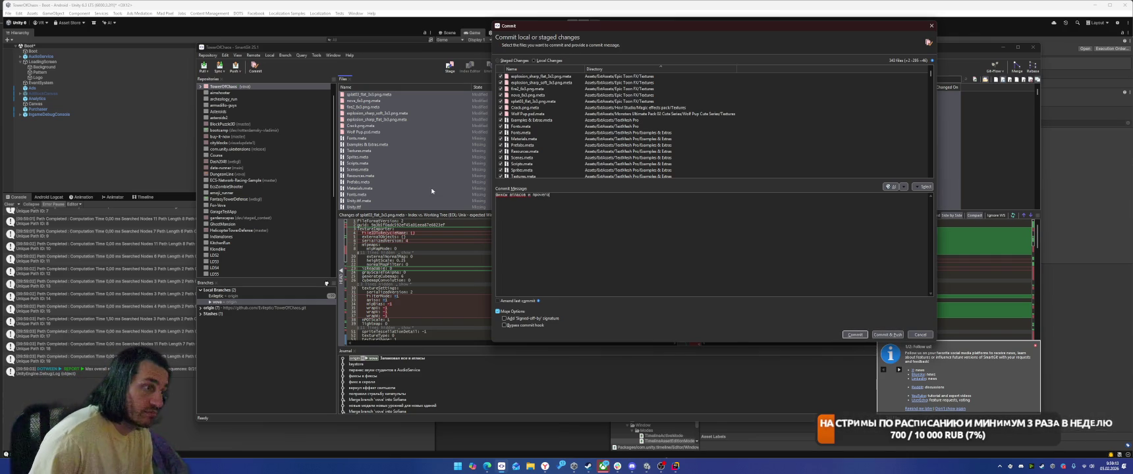
click(855, 334)
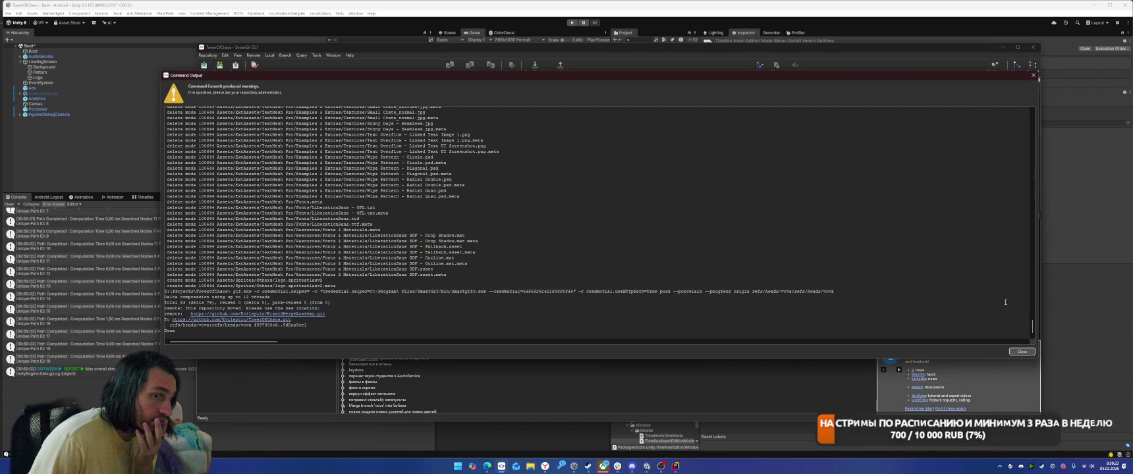
Step: Dismiss the commit output, cancel the extra push prompt, and return to Unity
click(1019, 353)
click(235, 67)
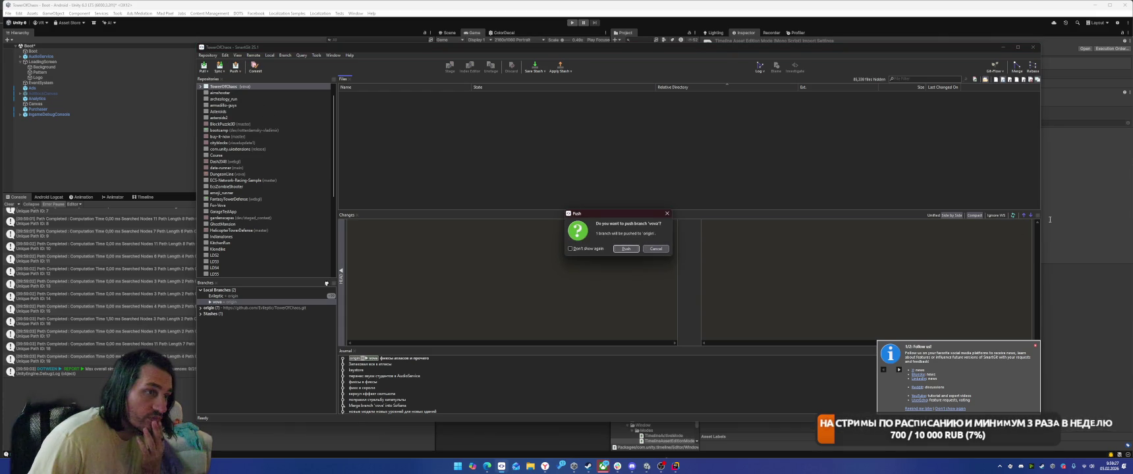
click(654, 248)
click(465, 20)
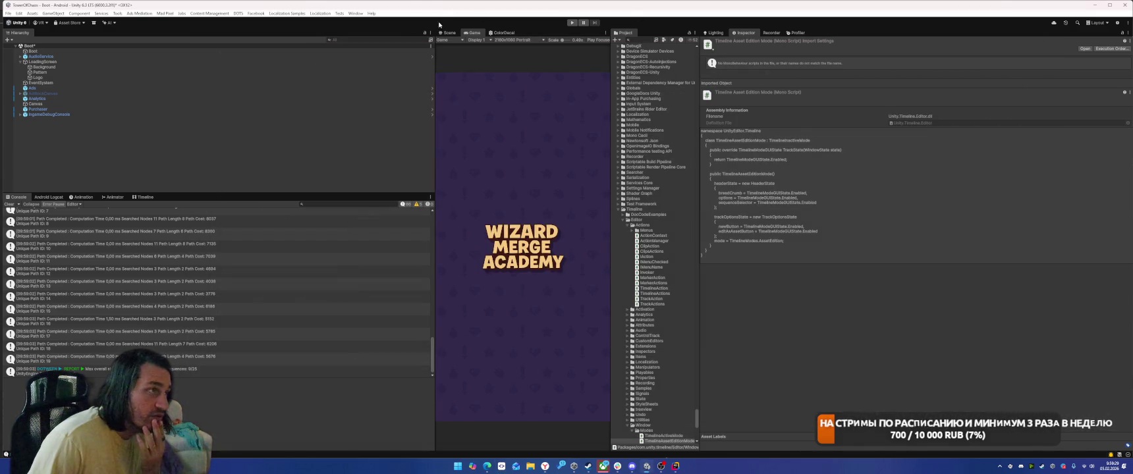
Step: Install the Project Auditor package from the Unity Registry, found by searching 'audi', then close Package Manager
click(357, 13)
mouse_move(408, 138)
click(469, 139)
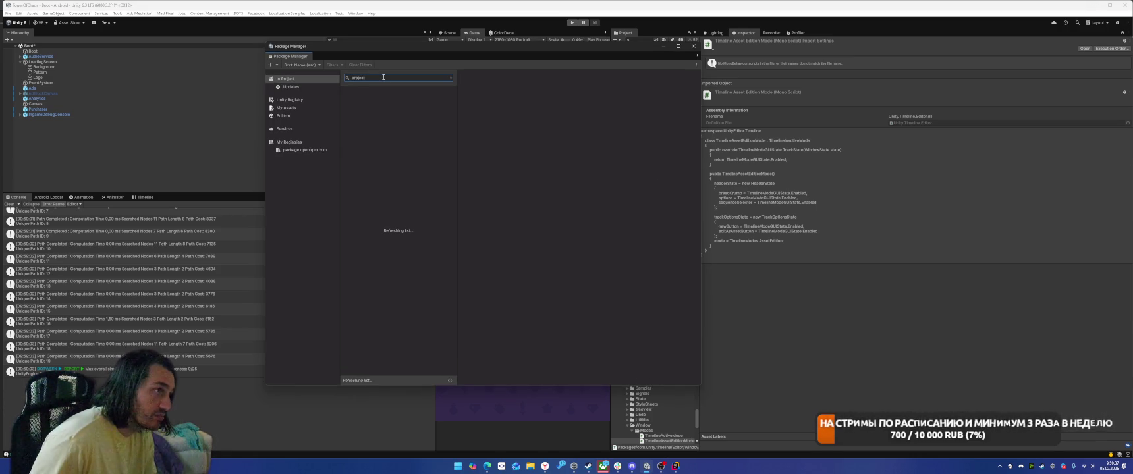
click(290, 100)
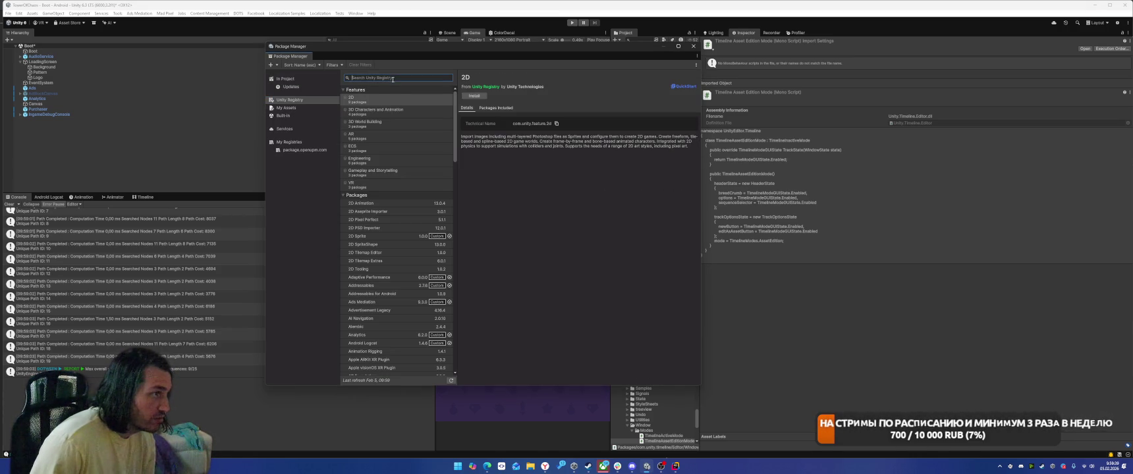
text(audi)
key(BackSpace)
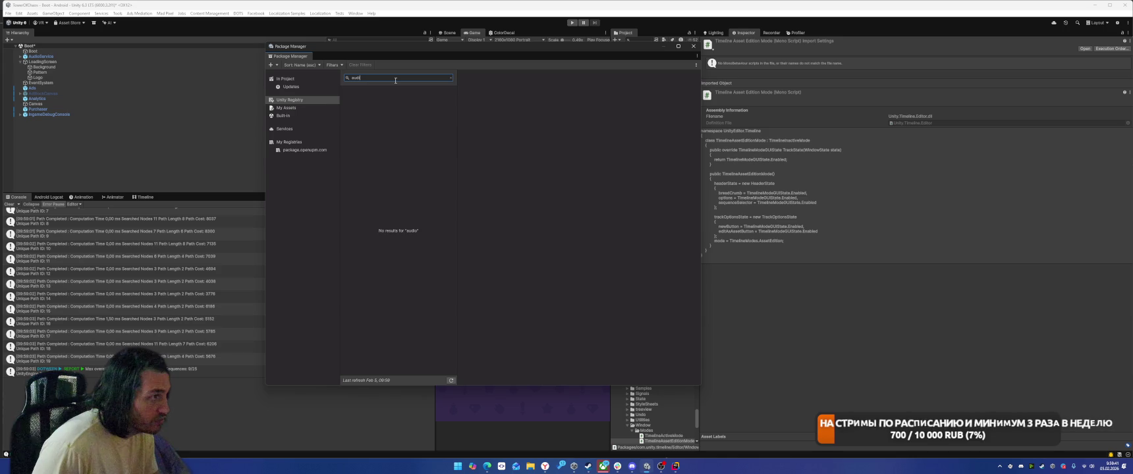
click(475, 109)
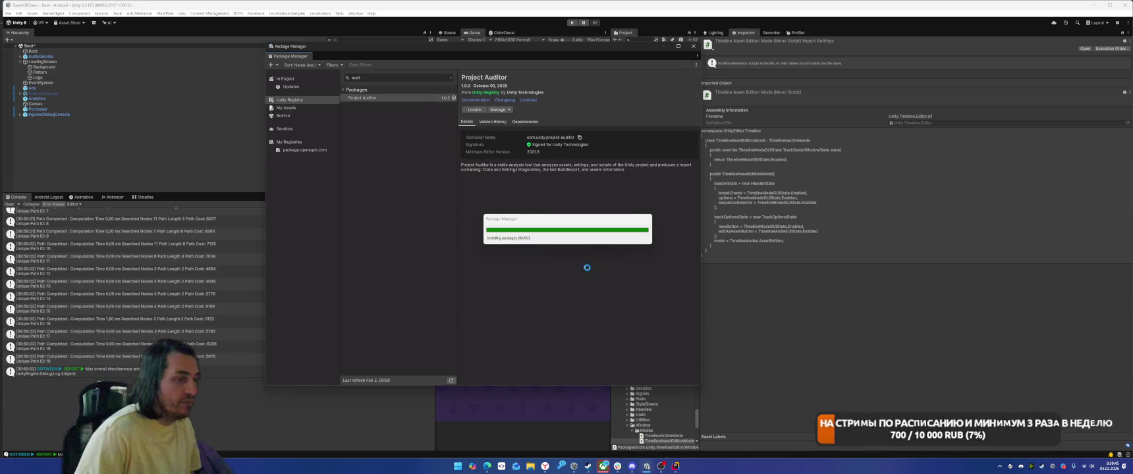
mouse_move(675, 466)
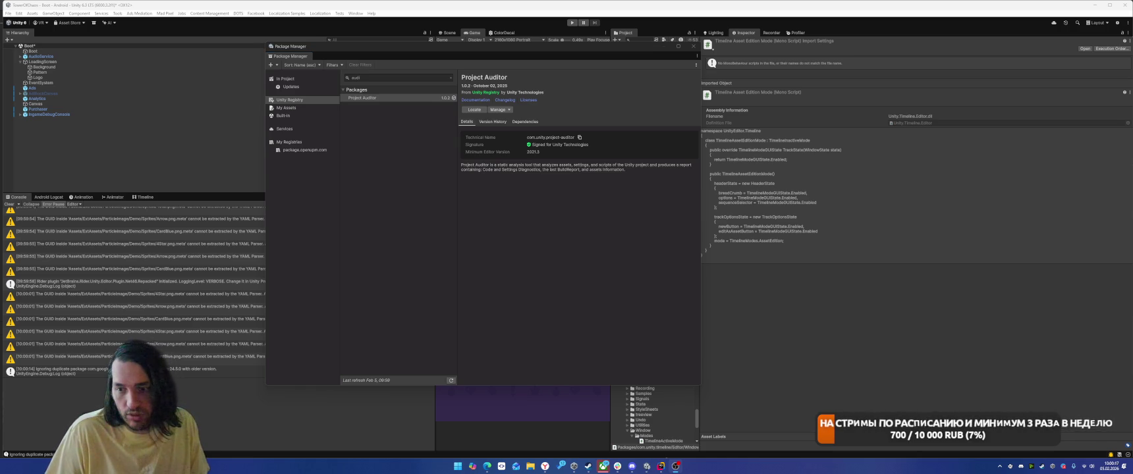
click(1065, 470)
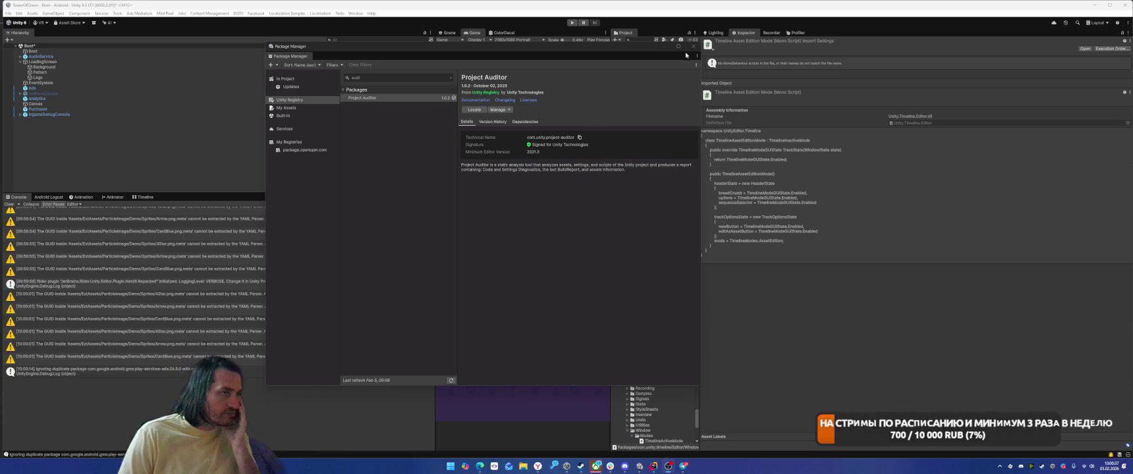
click(693, 46)
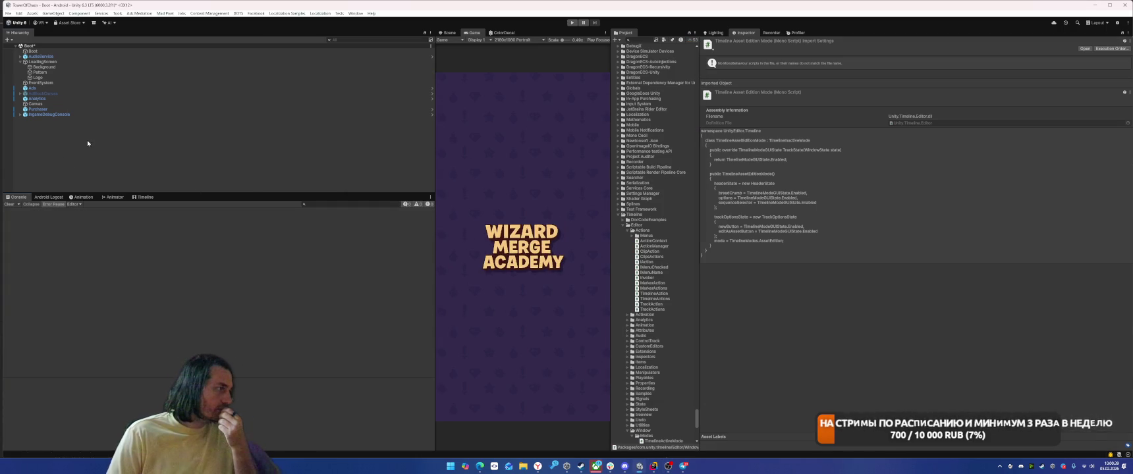
Step: In the Android build profile, turn off Development Build and set Debug Symbols to Disabled (None)
click(9, 13)
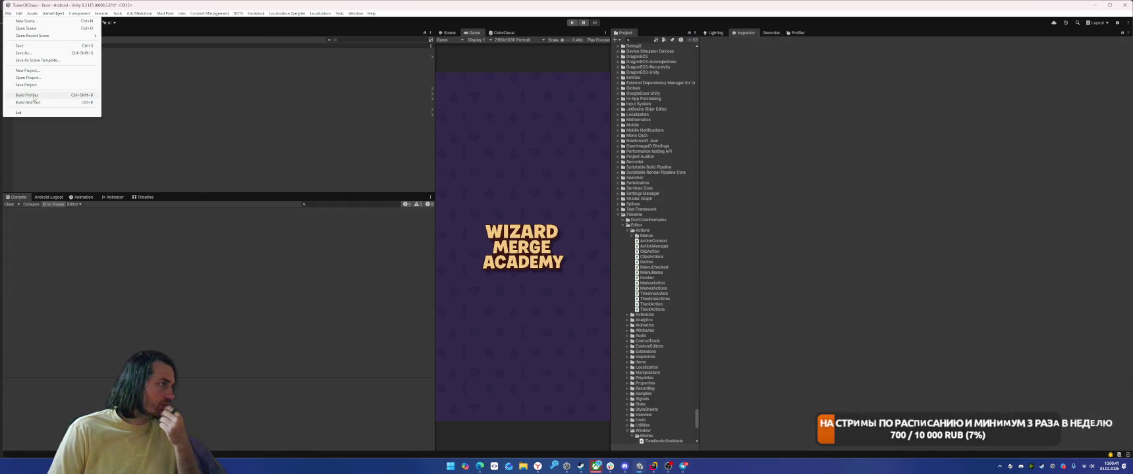
click(29, 93)
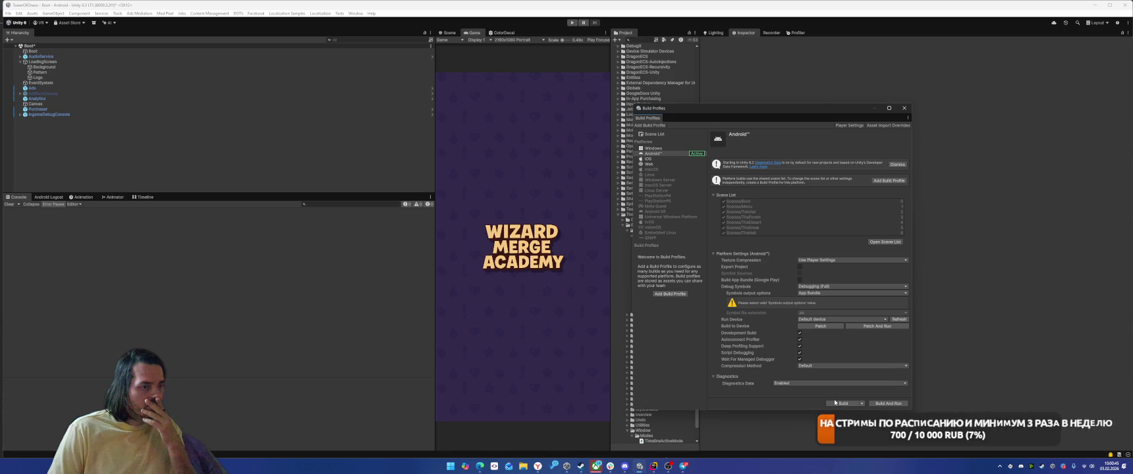
click(799, 333)
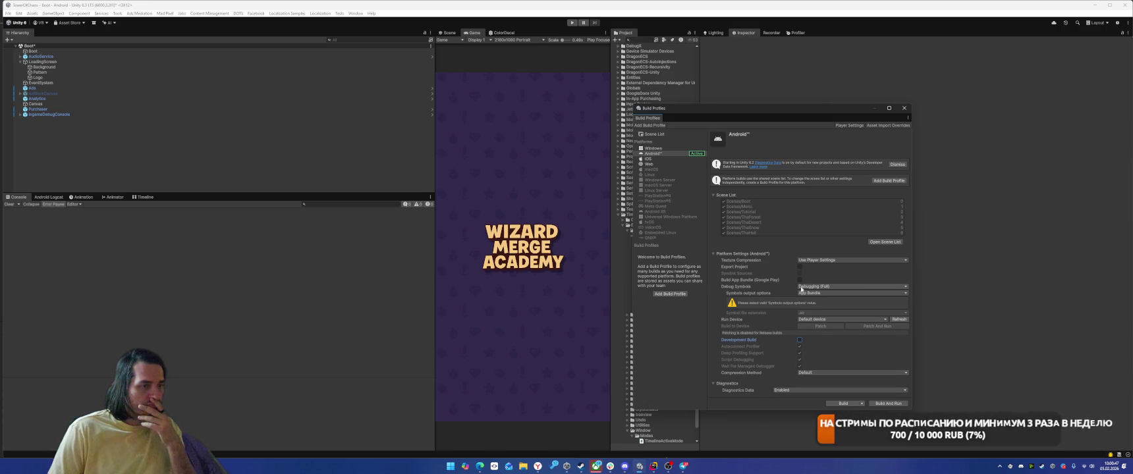
click(820, 286)
click(822, 294)
Step: Build the Android .apk under the chosen file name, accepting the input handling prompt
click(842, 403)
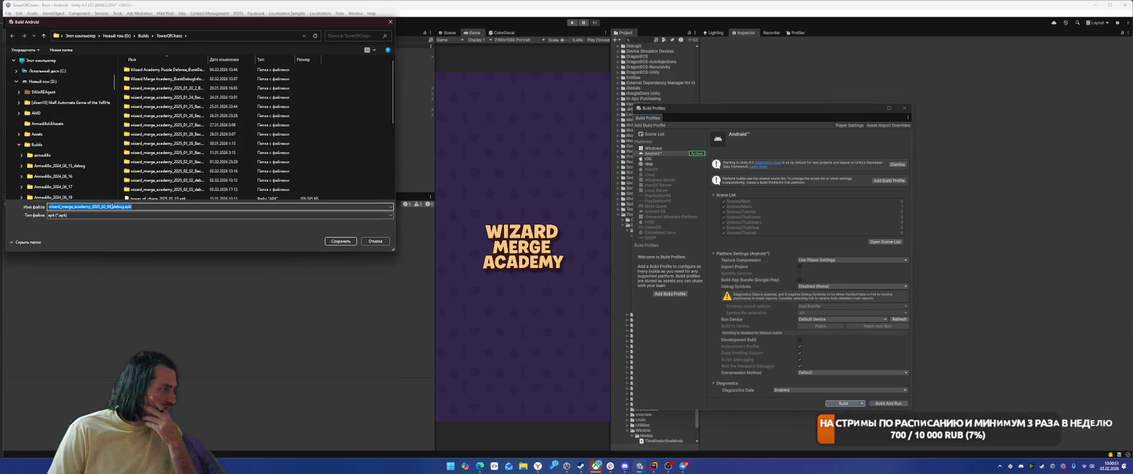
click(119, 209)
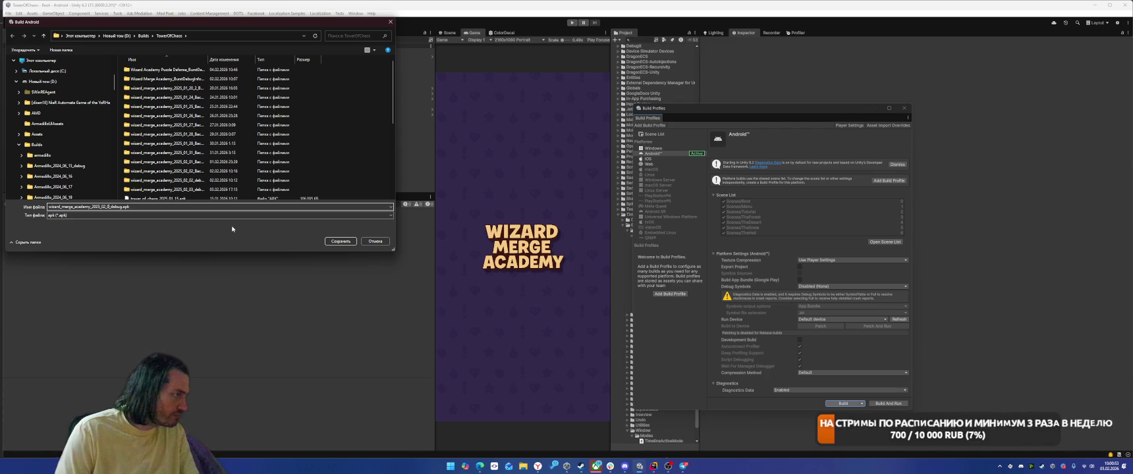
key(Return)
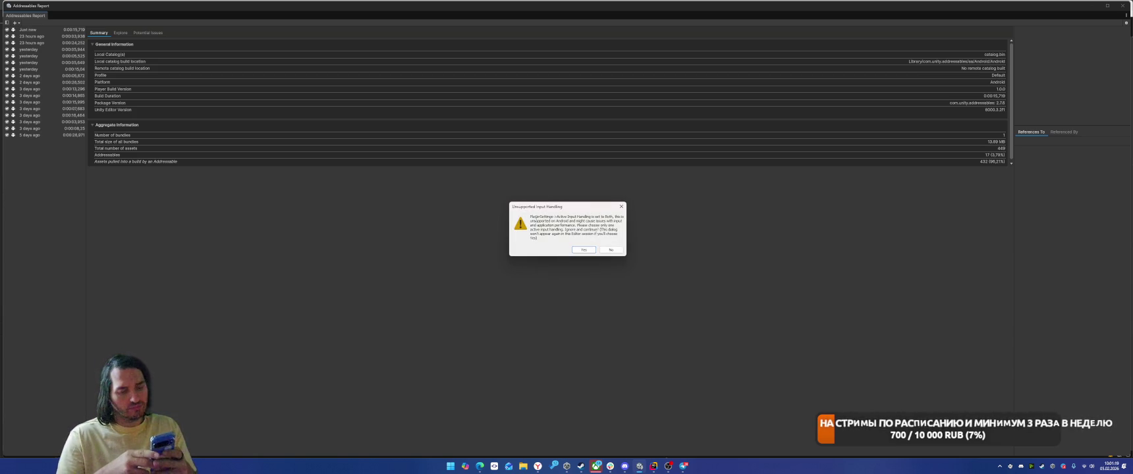
click(573, 250)
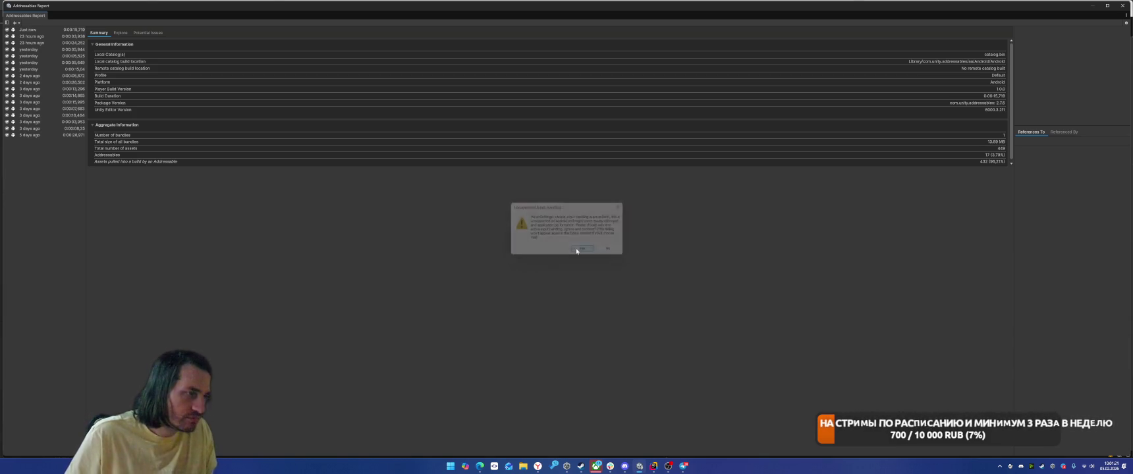
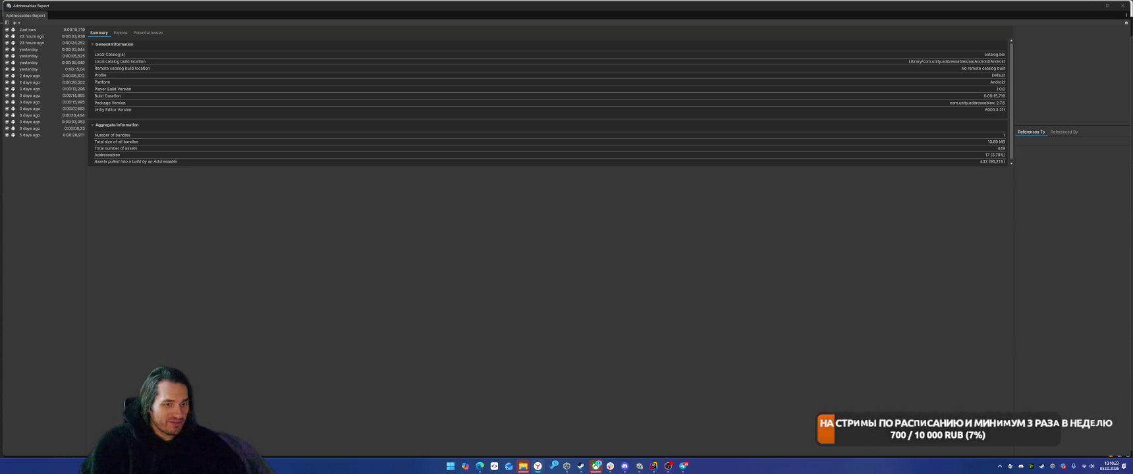
Step: Bring up the Windows Start menu over Unity and focus its search
key(super)
key(super)
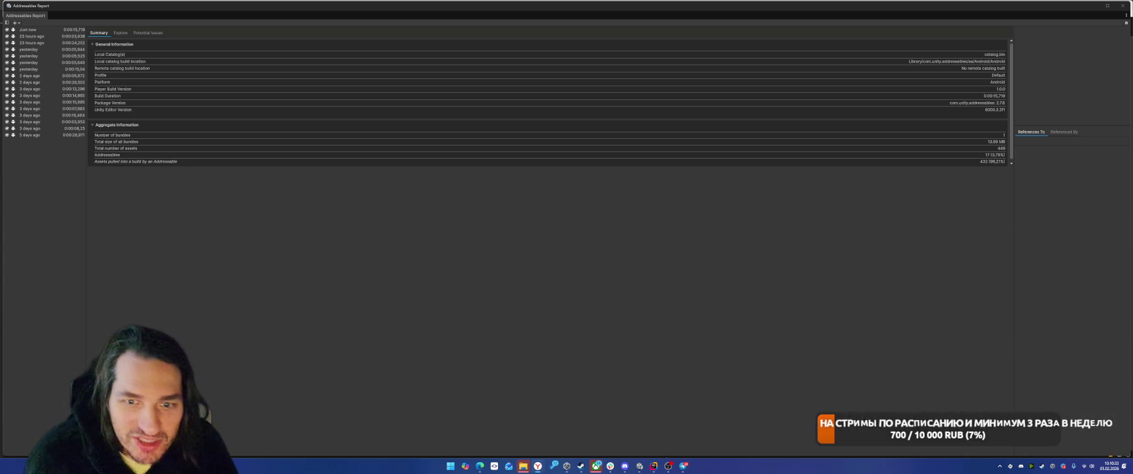
key(super)
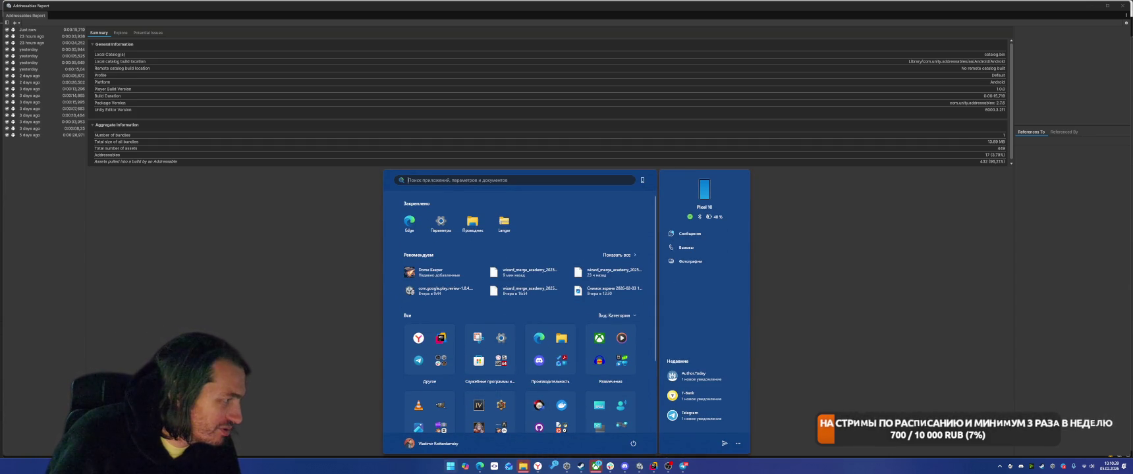
Step: Bring the TowerOfChaos builds folder forward in File Explorer, review it, then close it
click(523, 467)
mouse_move(575, 467)
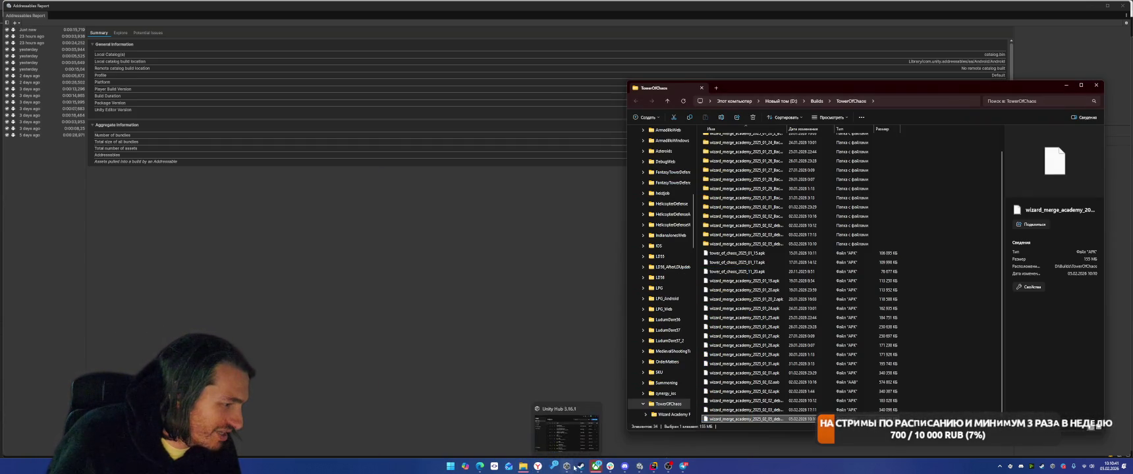
click(571, 434)
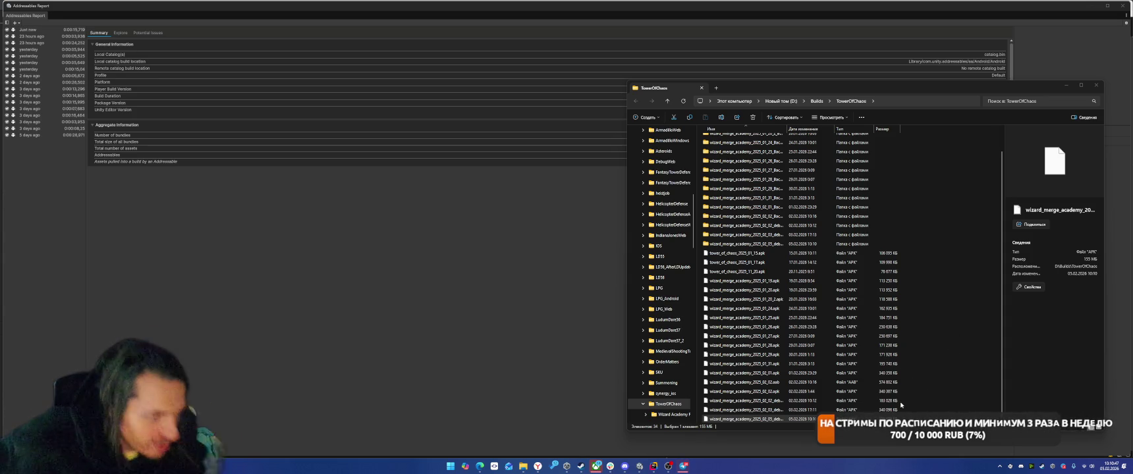
click(1097, 85)
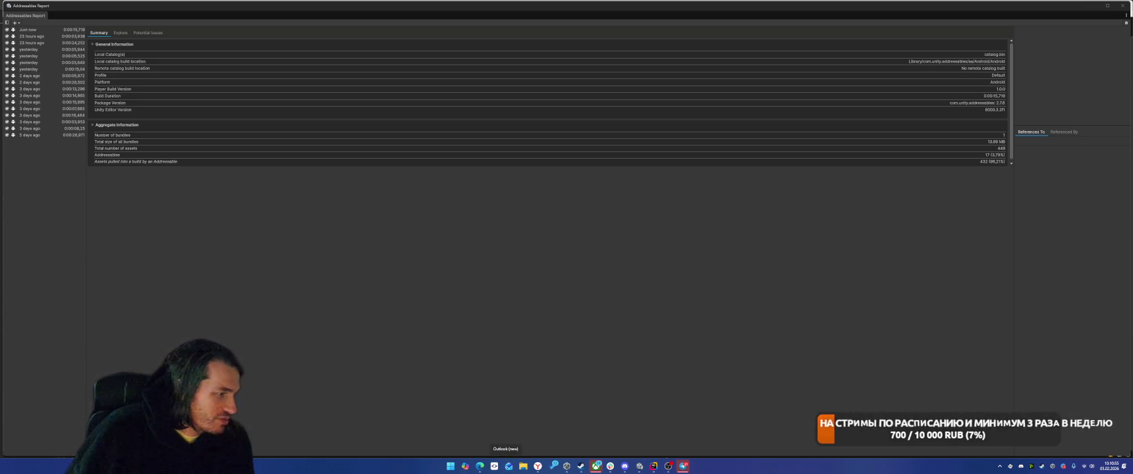
Step: Launch Unity Hub from the Unity taskbar jump list, then close the Hub window
mouse_move(582, 466)
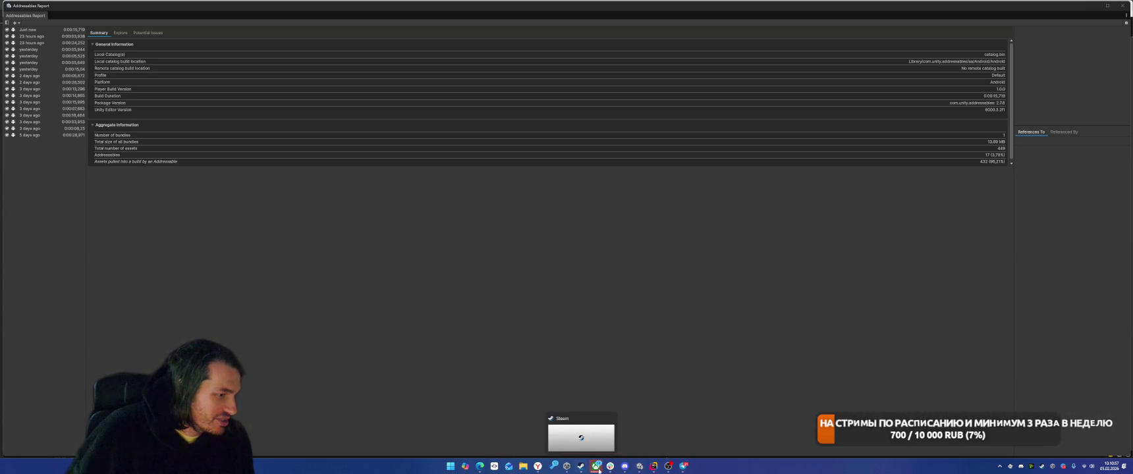
right_click(640, 468)
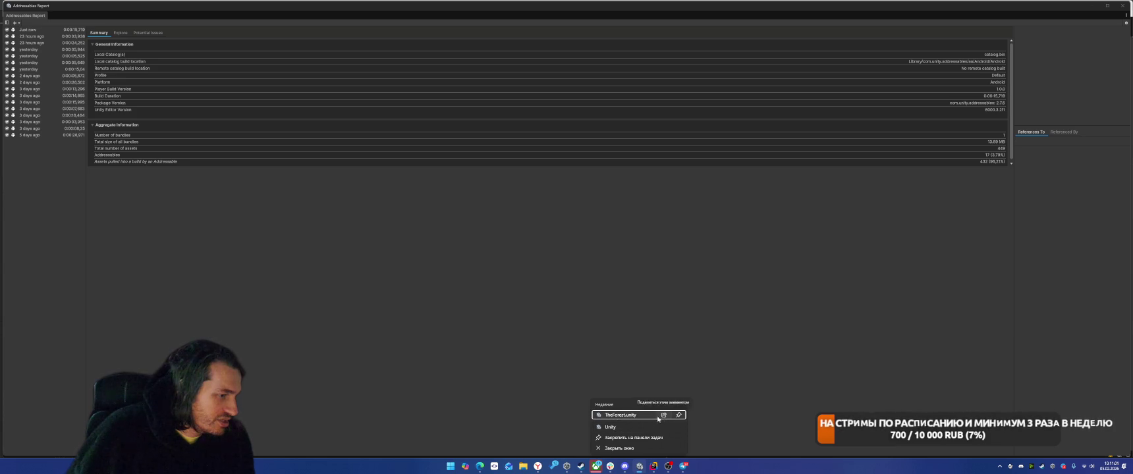
click(612, 430)
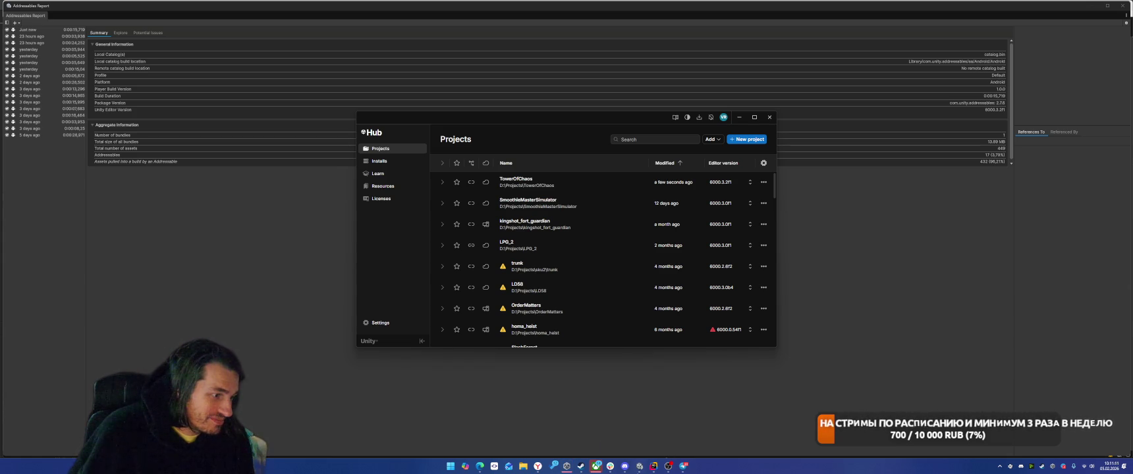
right_click(636, 468)
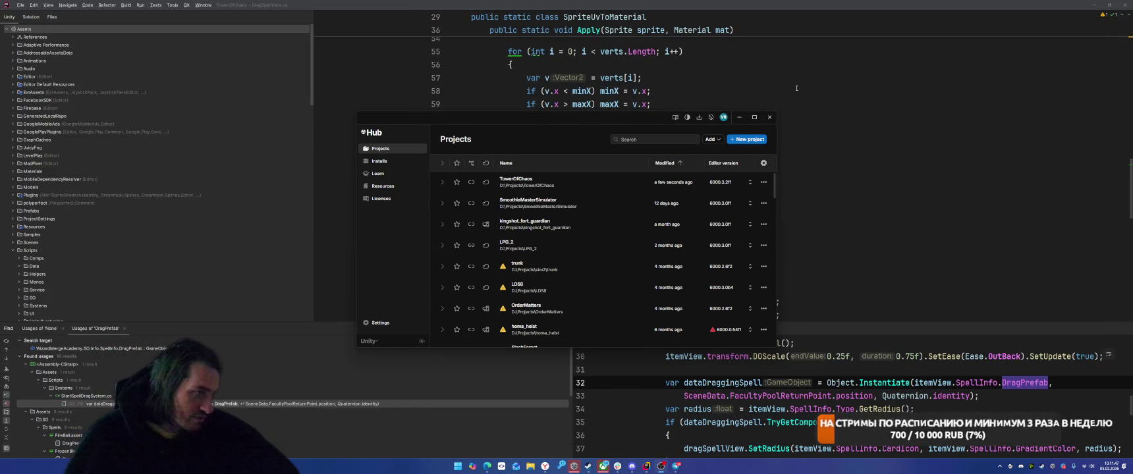
click(521, 187)
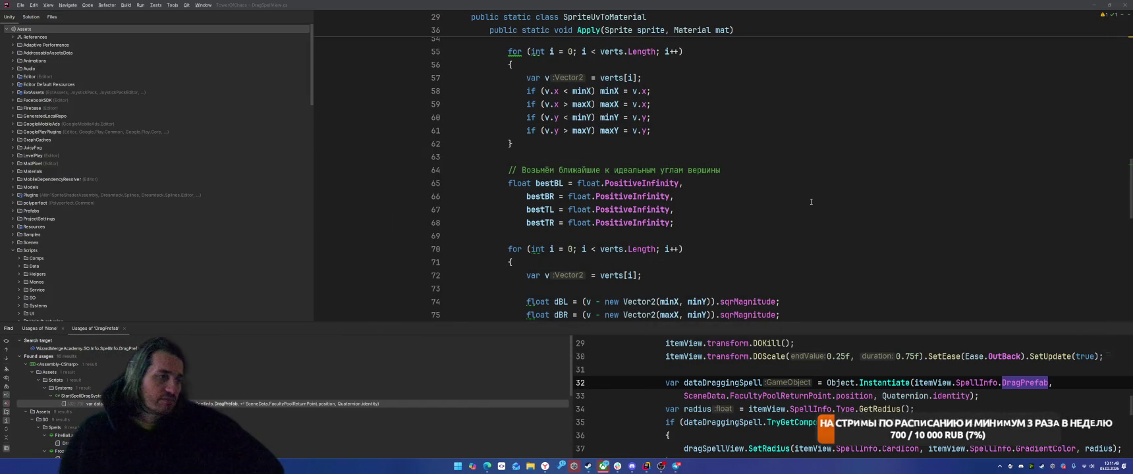
Step: Read the SpriteUvToMaterial code around line 66 in Rider, then bring Unity Hub back
click(811, 202)
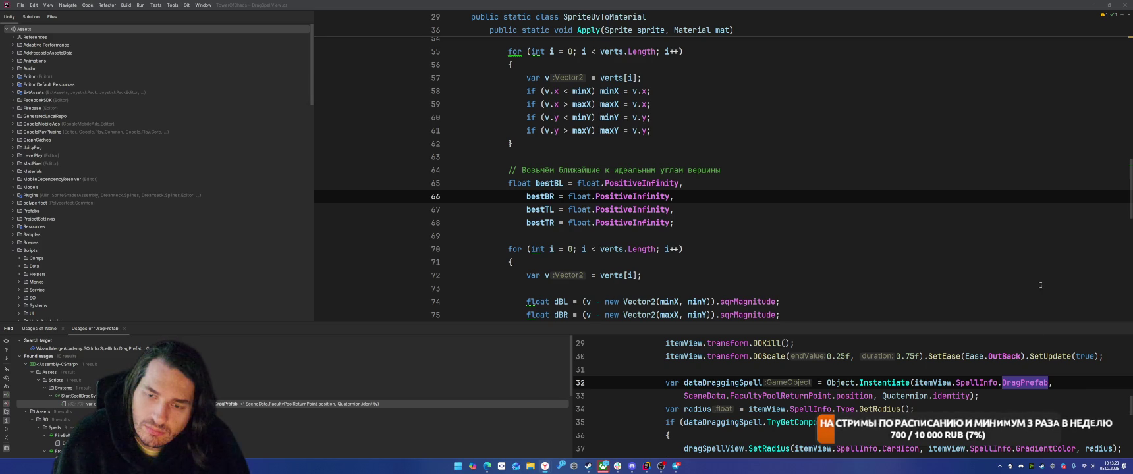
mouse_move(562, 470)
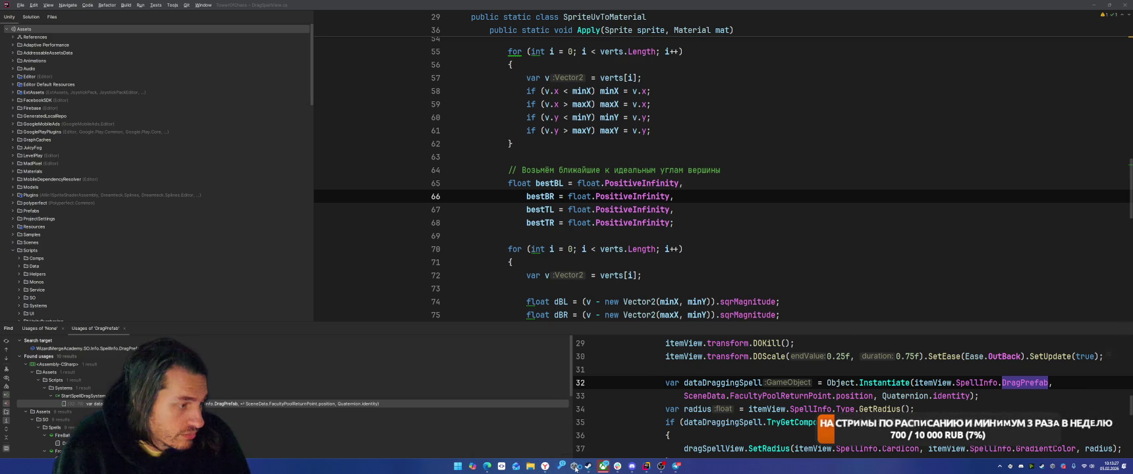
click(576, 467)
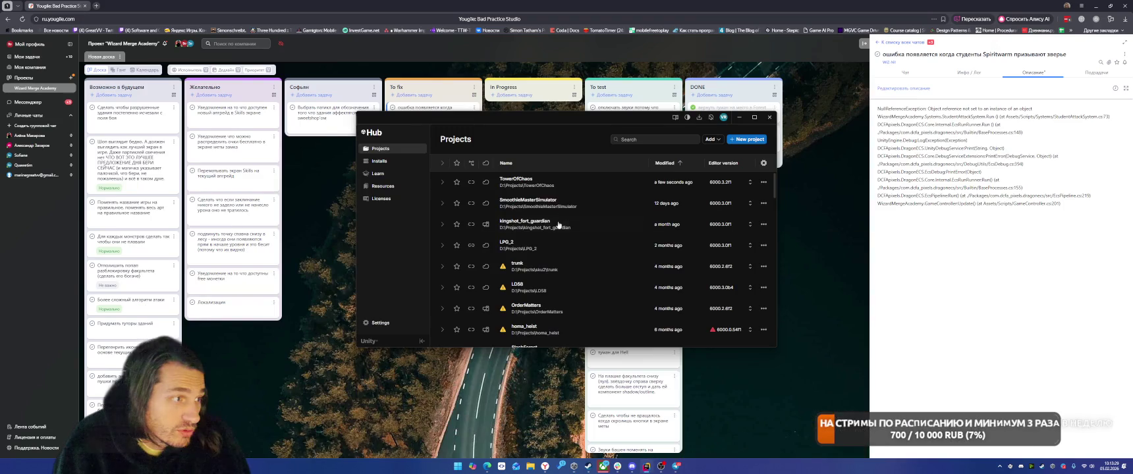
Step: Open TowerOfChaos, move the Spiritwarm error card to To test, and minimize the browser and Xbox app
click(528, 187)
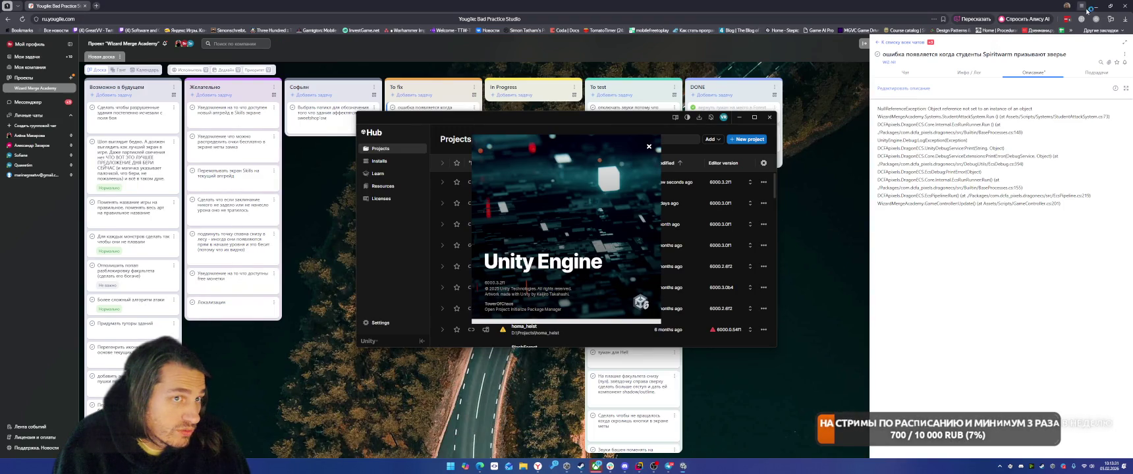
mouse_move(422, 108)
mouse_down()
mouse_move(452, 116)
mouse_move(639, 91)
mouse_up()
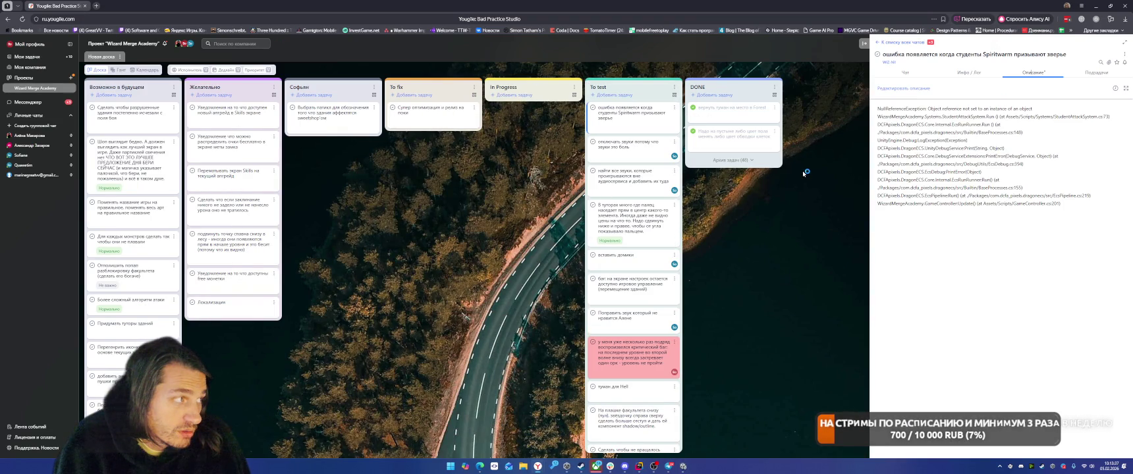
click(1093, 5)
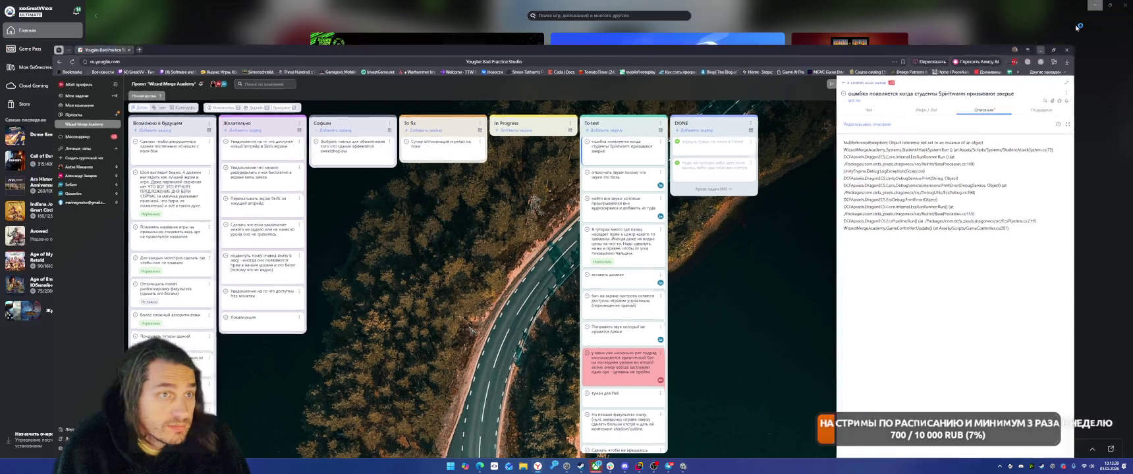
click(1095, 6)
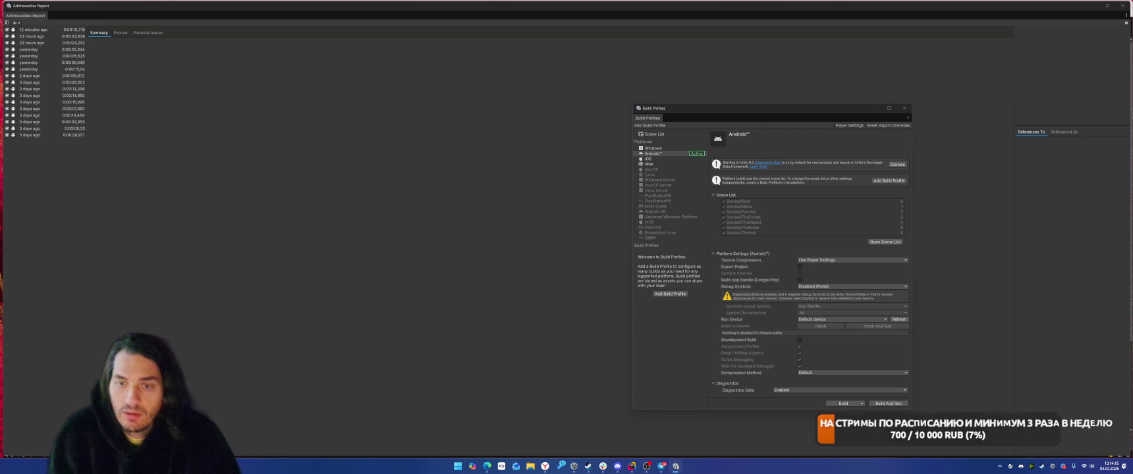
Step: Close Build Profiles and Addressables Report, then open Window > Analysis > Project Auditor
click(903, 108)
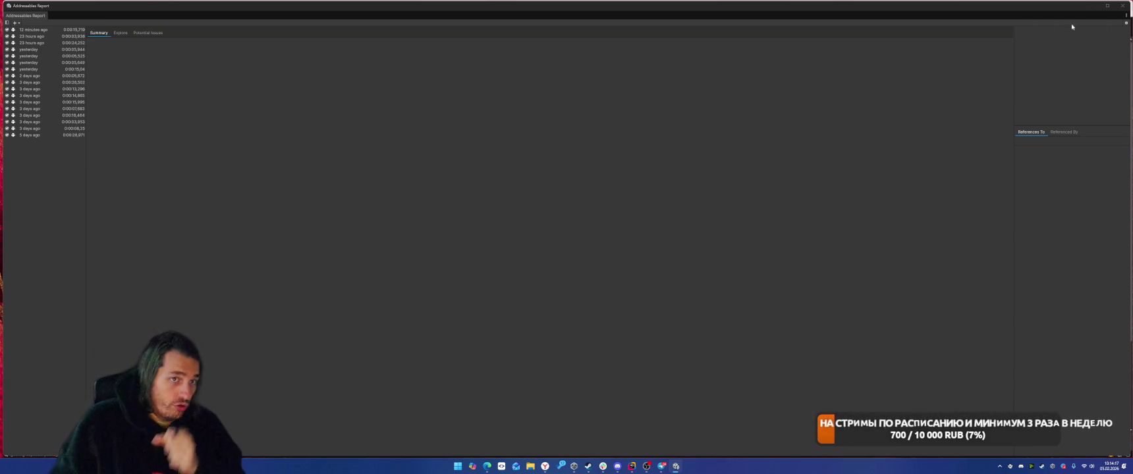
click(1122, 6)
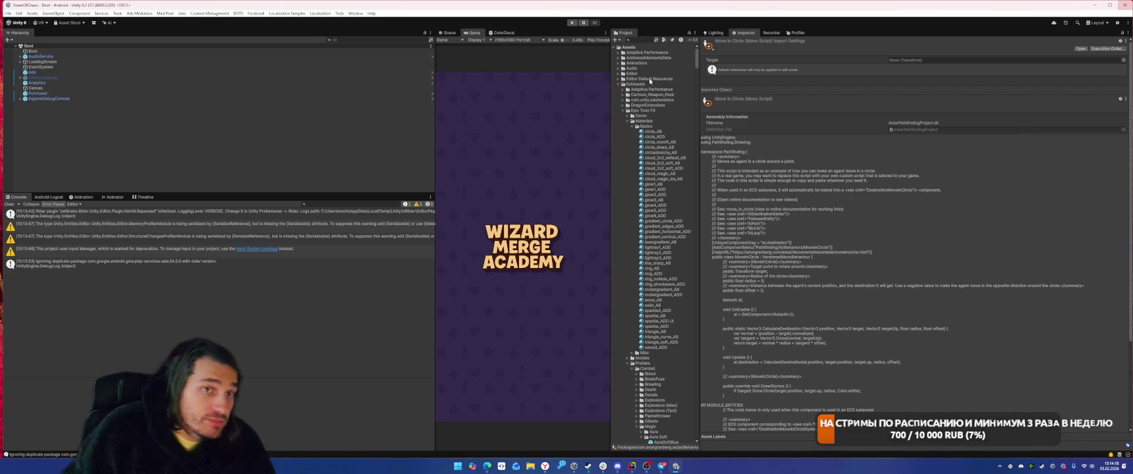
click(355, 13)
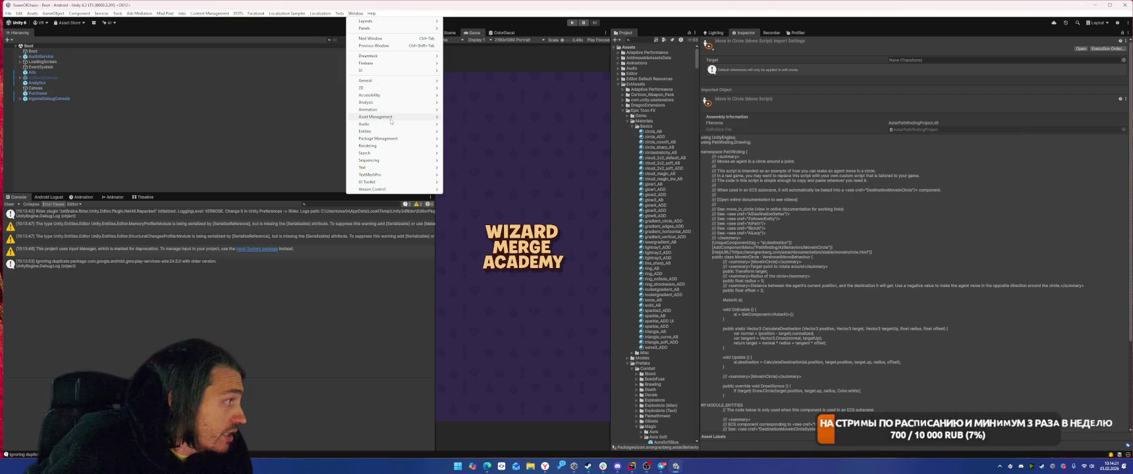
mouse_move(409, 103)
click(469, 149)
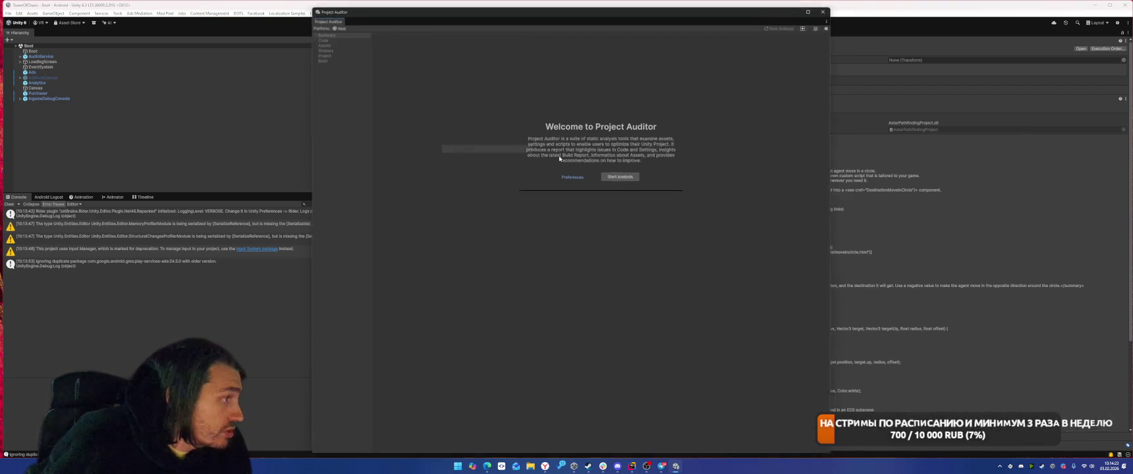
Step: Run Project Auditor's Start Analysis on the whole TowerOfChaos project
click(620, 176)
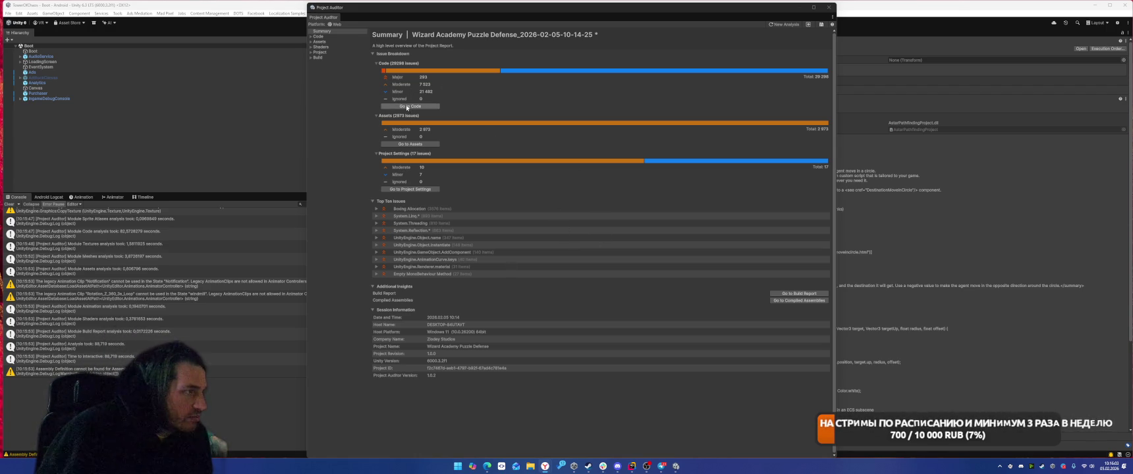
Step: In Asset Issues, browse the Decompress On Load audio clip issues, then collapse them
click(409, 143)
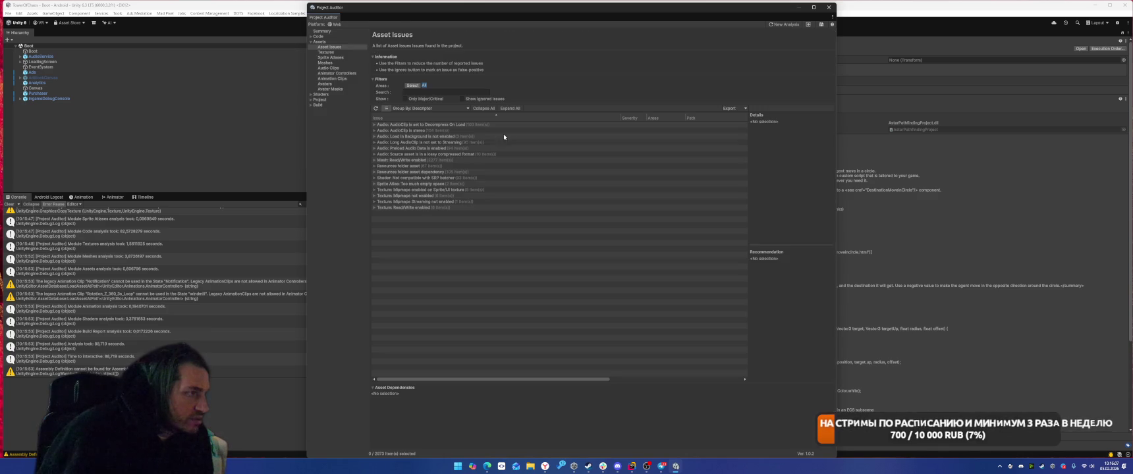
double_click(575, 125)
click(574, 130)
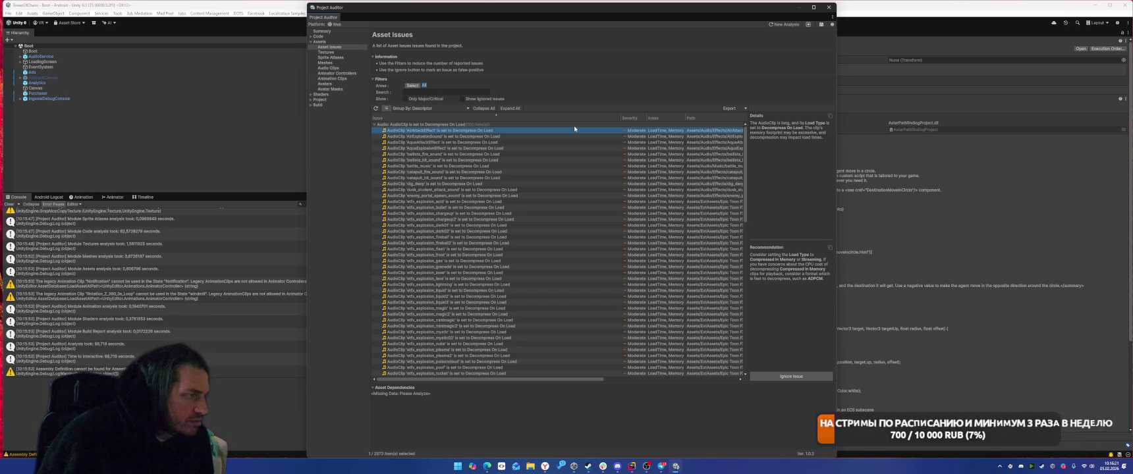
key(Down)
key(Down)
key(Down)
key(Up)
key(Up)
key(Up)
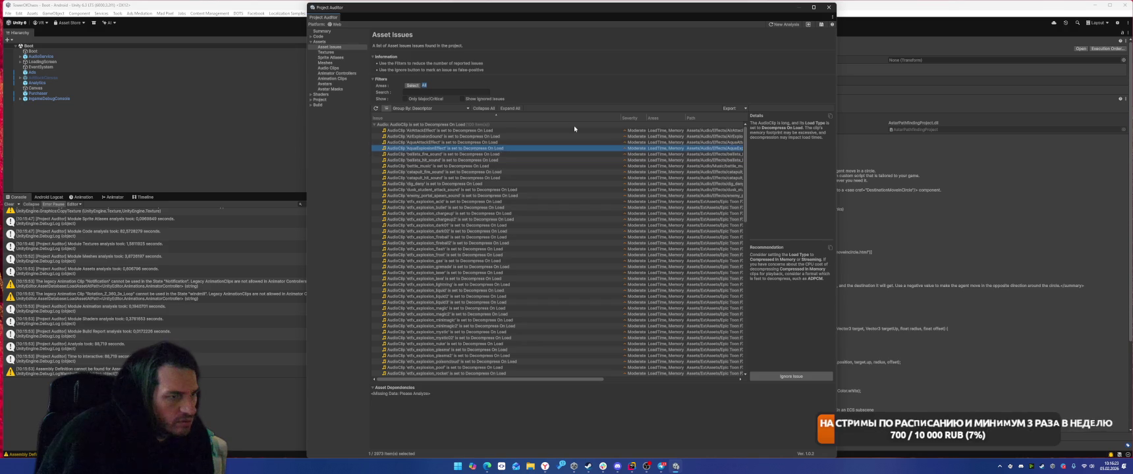
key(Up)
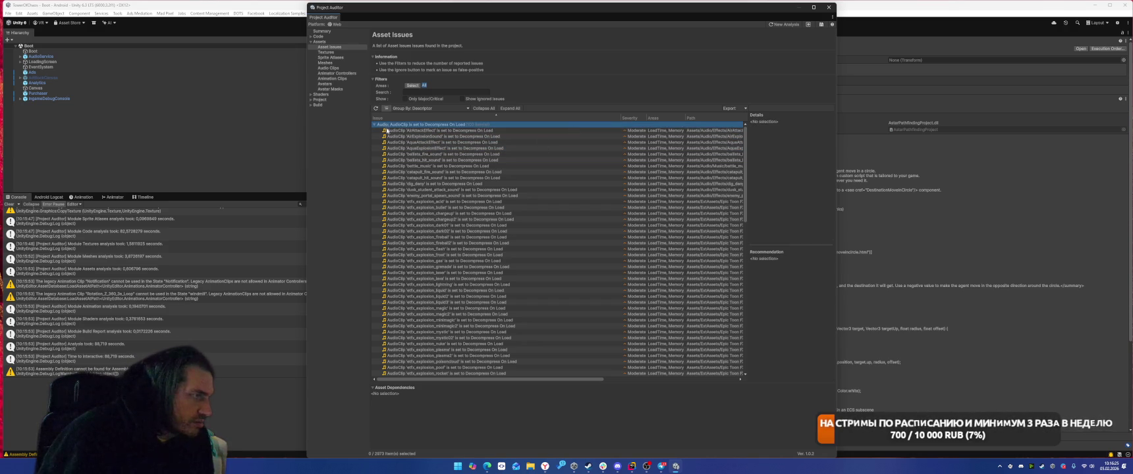
click(375, 125)
Step: Quick Fix all three Load In Background AudioClip issues, then expand the stereo AudioClip group
click(450, 142)
key(Up)
key(Right)
key(Down)
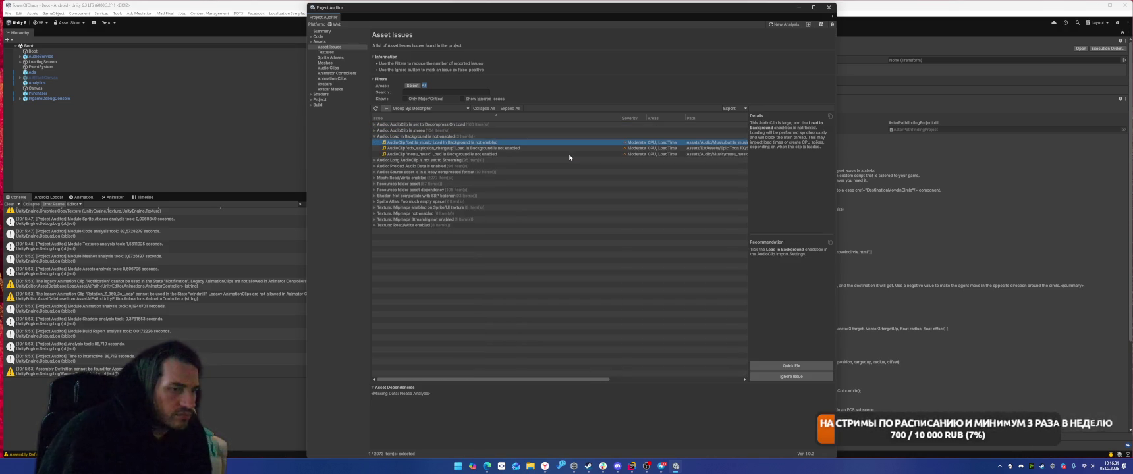
key(shift+Down)
key(shift+Down)
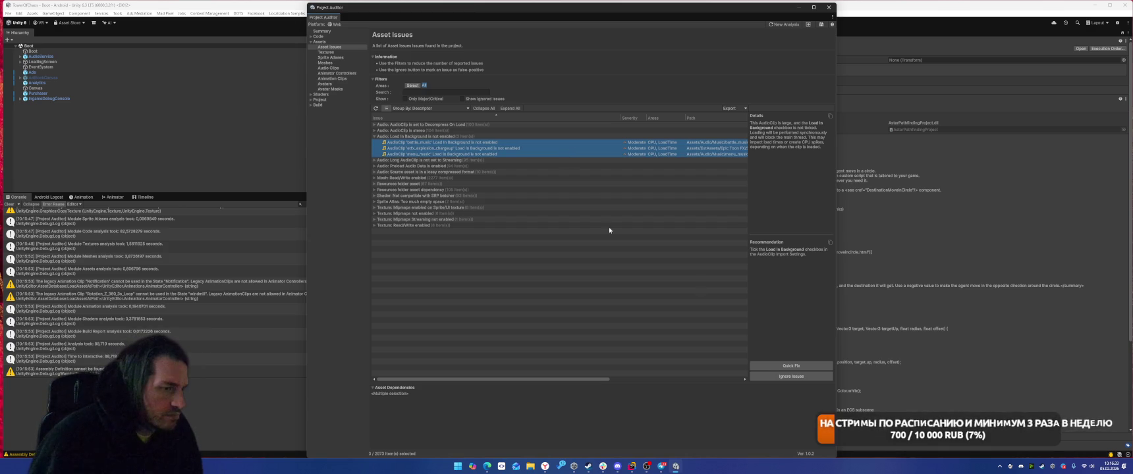
click(790, 366)
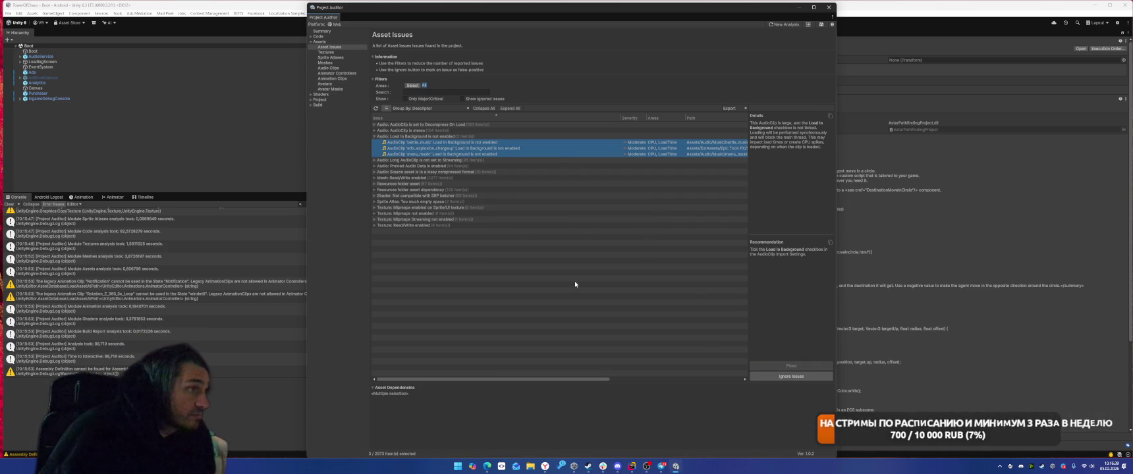
click(374, 131)
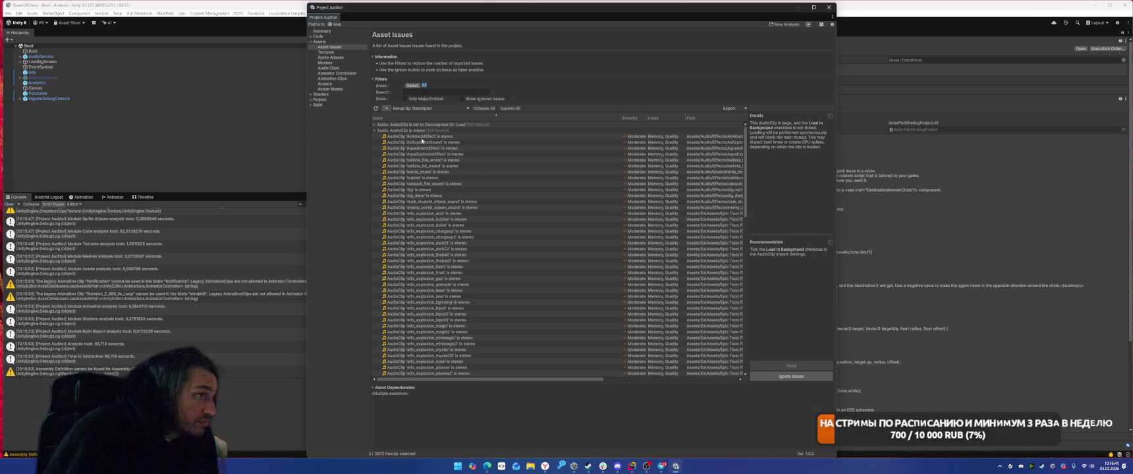
Step: Select all 104 'AudioClip is stereo' issues and Quick Fix them to Force To Mono
click(422, 137)
scroll(547, 216, down, 5)
scroll(551, 217, down, 8)
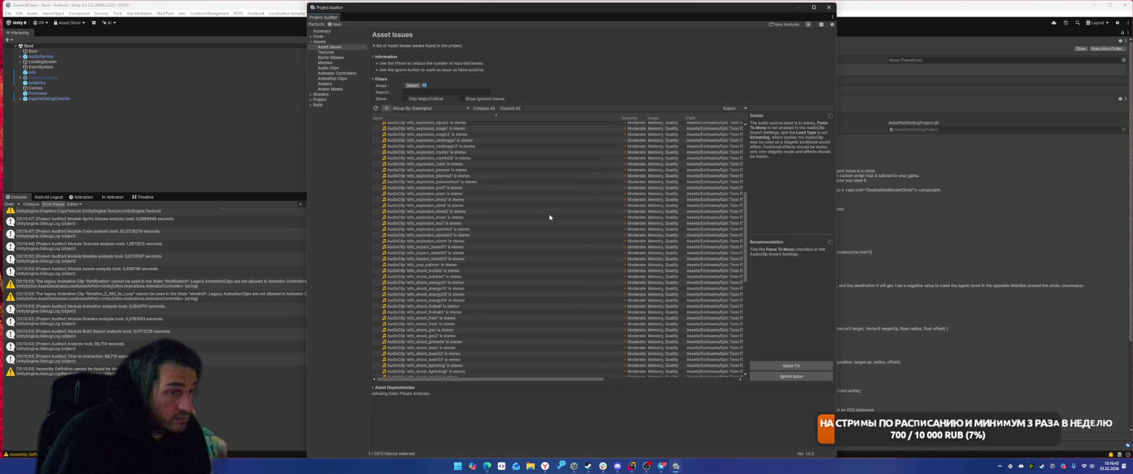
shift+click(435, 332)
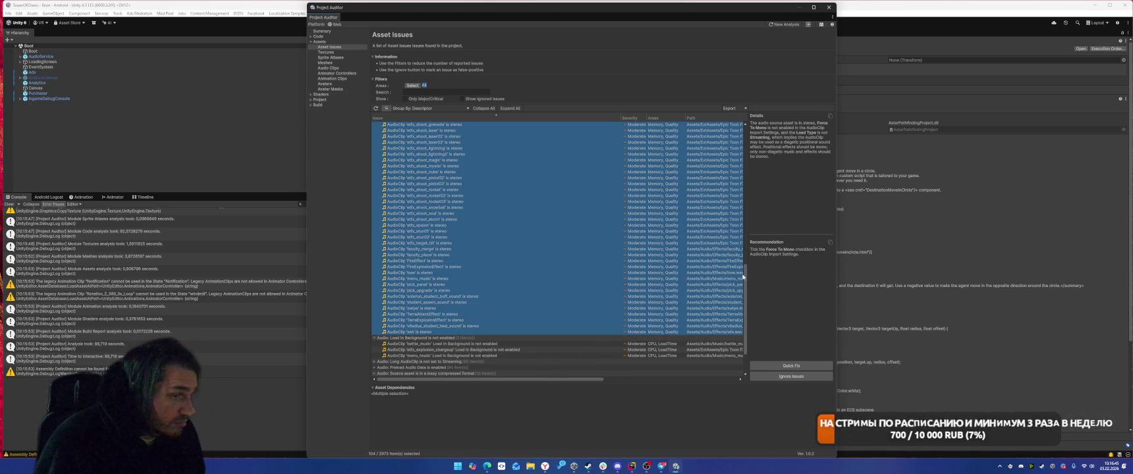
click(800, 365)
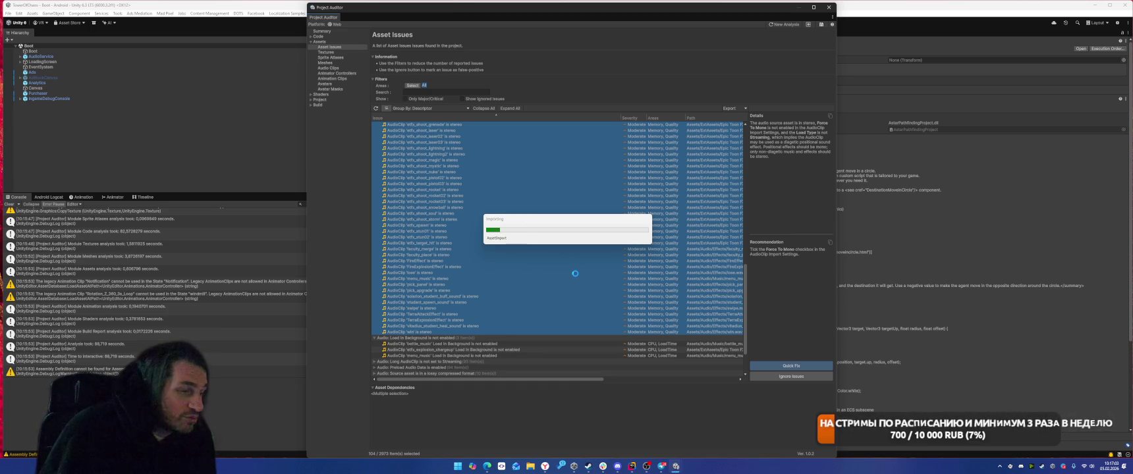
Step: After the stereo reimport finishes, expand the 'Long AudioClip is not set to Streaming' group
mouse_move(647, 468)
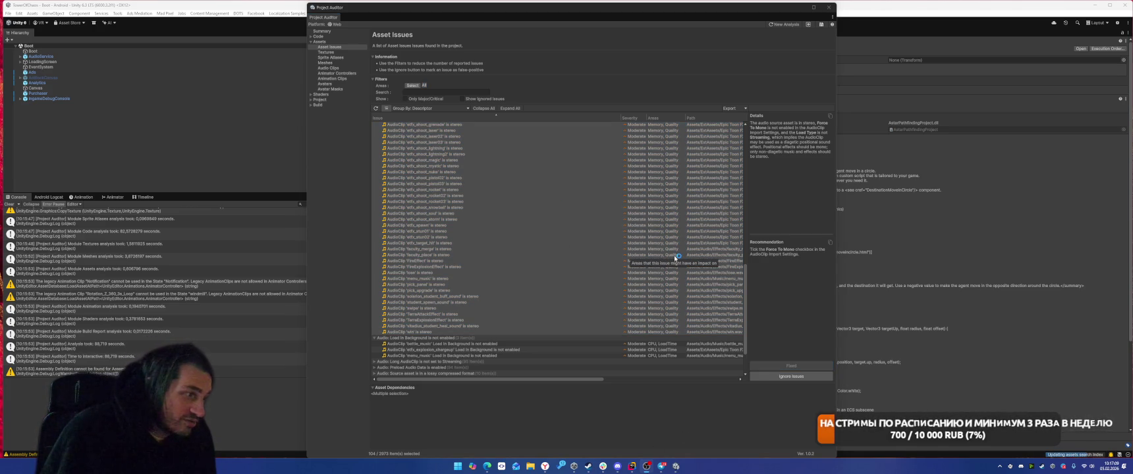
scroll(615, 254, down, 1)
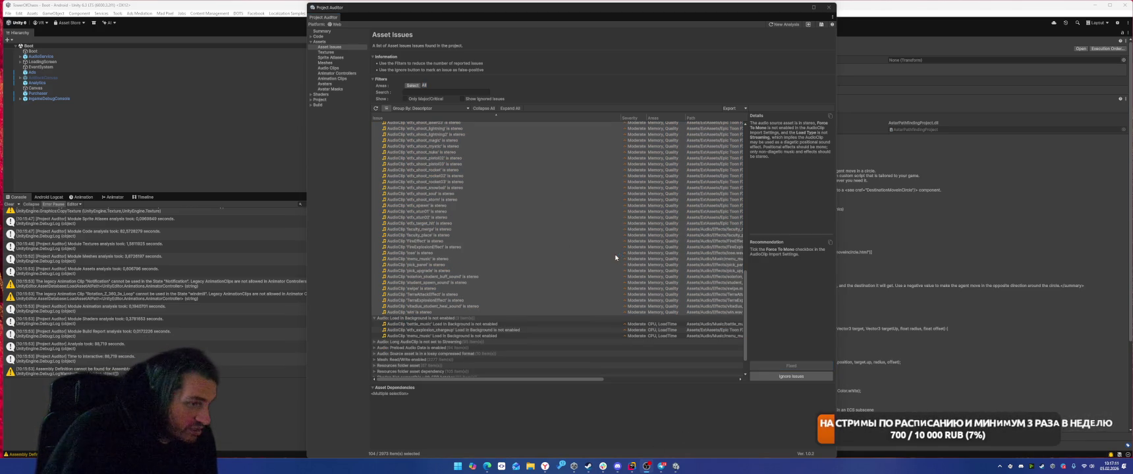
click(376, 342)
scroll(506, 310, down, 2)
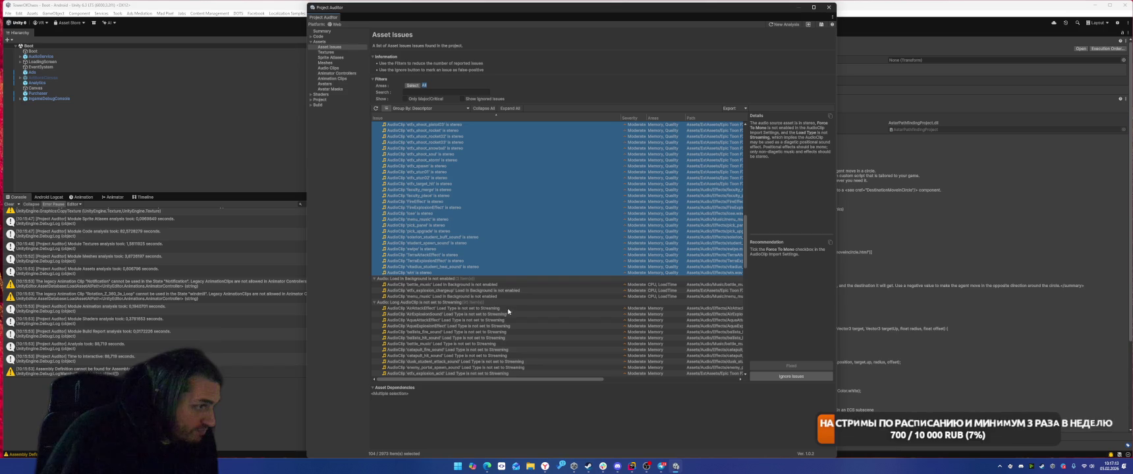
Step: Inspect the long AudioClip issue and the sfx_explosion_slime2 issue
click(505, 308)
scroll(505, 306, down, 10)
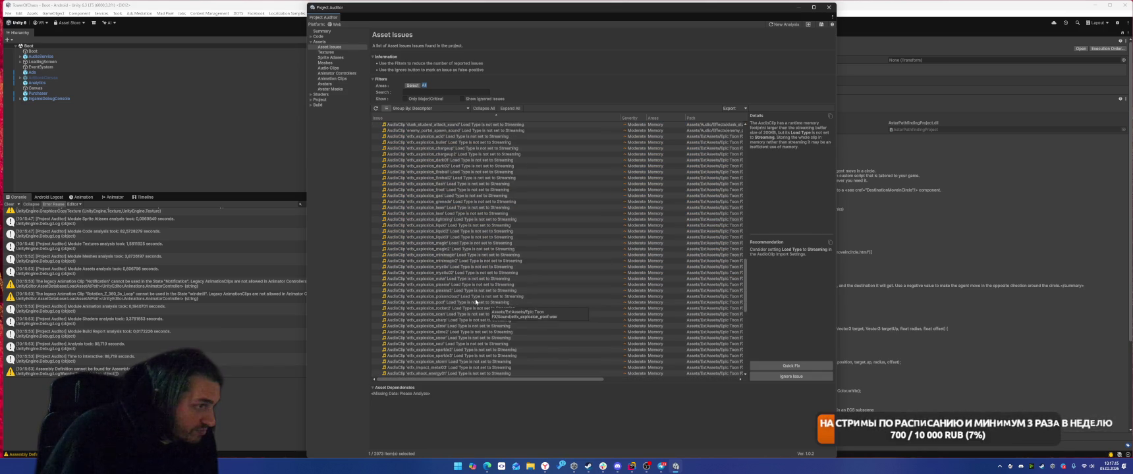
scroll(520, 303, down, 5)
click(507, 241)
scroll(518, 290, down, 5)
scroll(517, 290, down, 4)
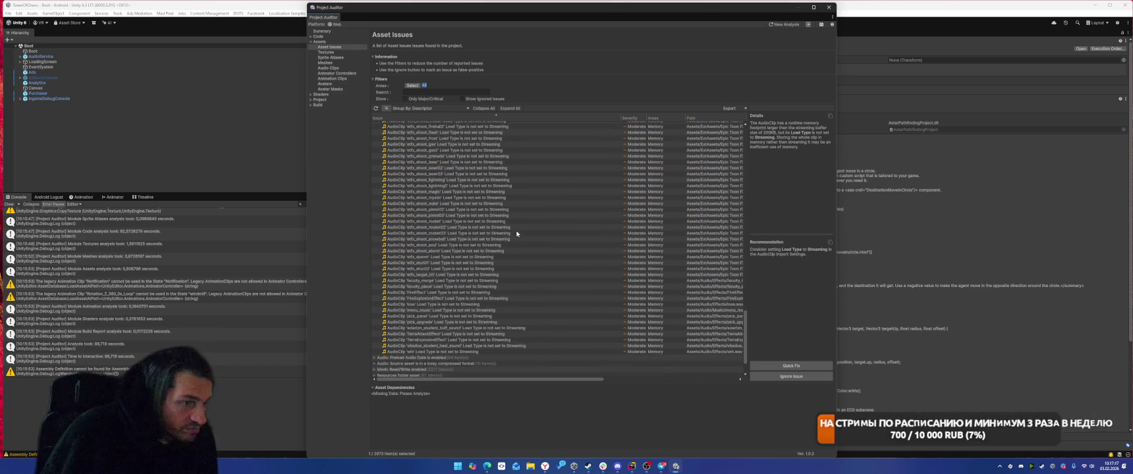
Step: Expand the 'Preload Audio Data is enabled' group and select its 94 AudioClip issues
click(376, 316)
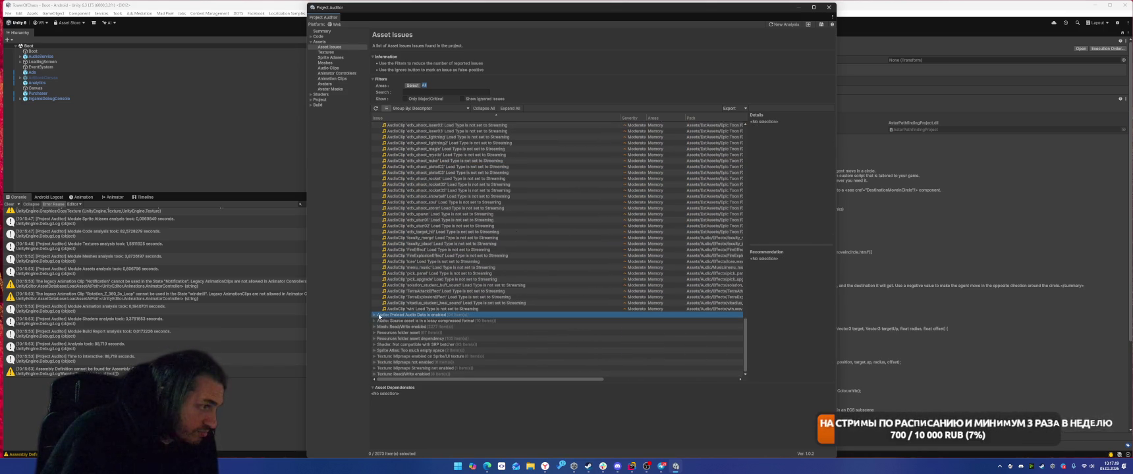
click(374, 315)
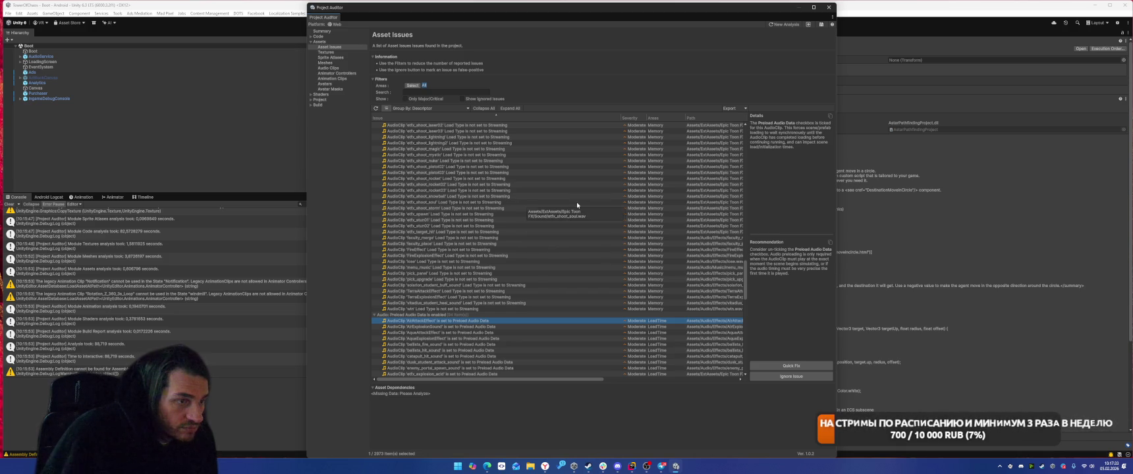
scroll(579, 204, down, 3)
scroll(579, 203, down, 15)
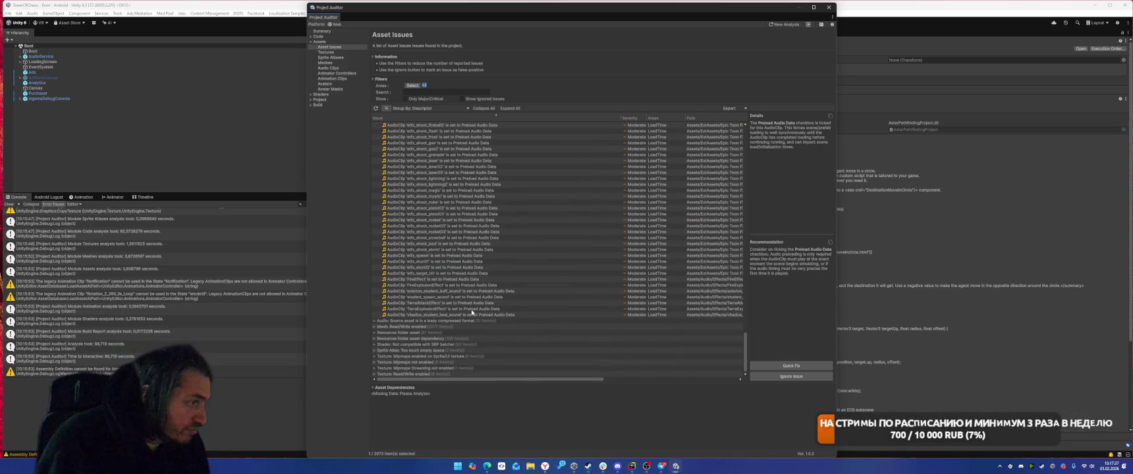
shift+click(457, 315)
Step: Quick-fix the 94 selected Preload Audio Data issues, then expand the lossy compressed audio group
click(790, 366)
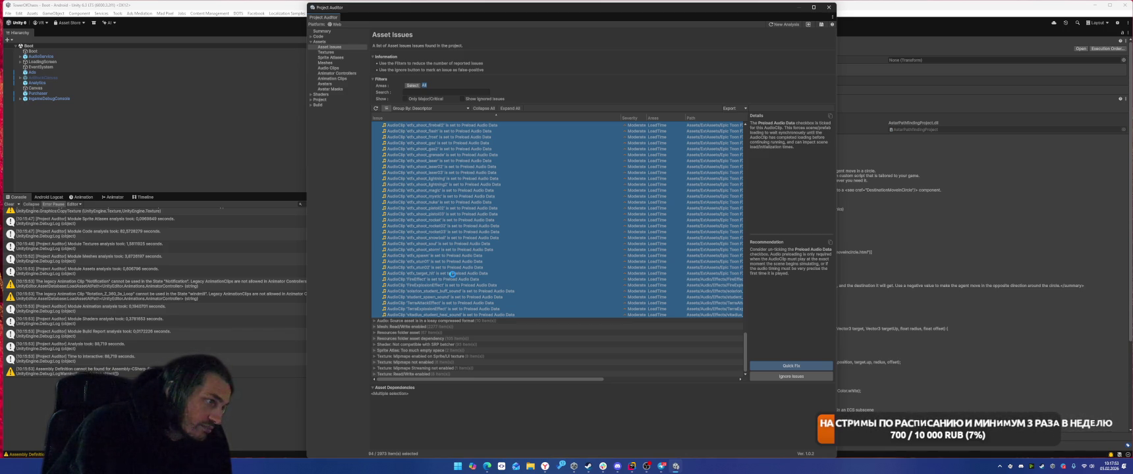
click(375, 321)
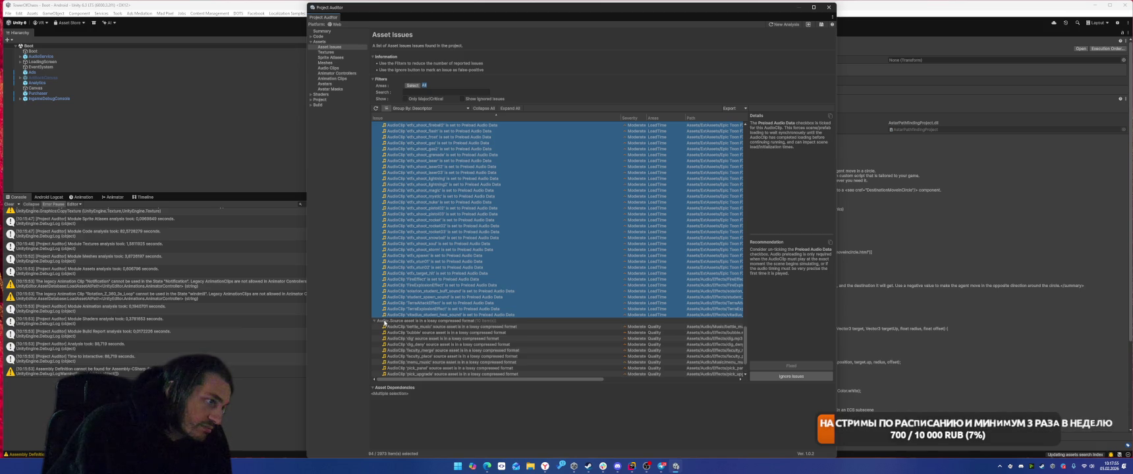
Step: Review the battle_music and swipe lossy-compressed source audio issues
click(380, 327)
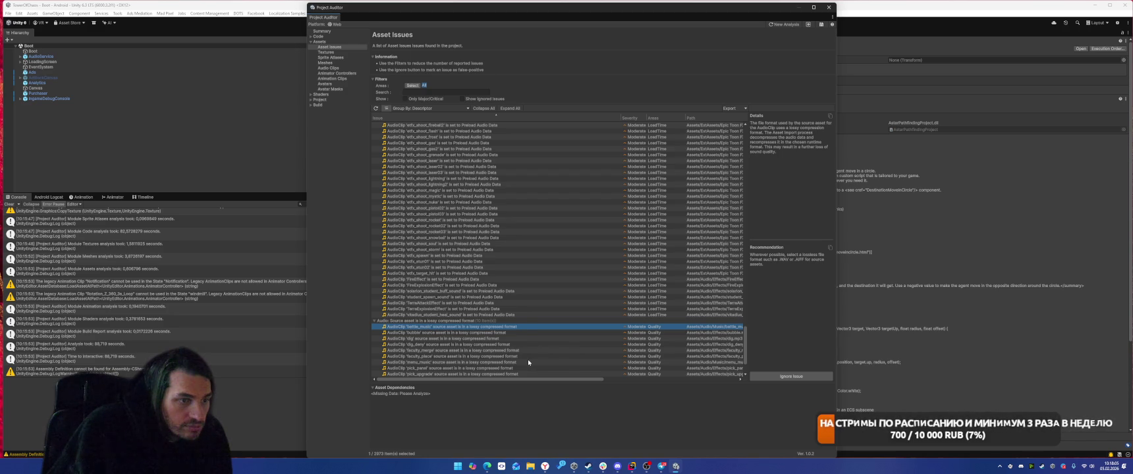
scroll(551, 354, down, 3)
scroll(554, 351, down, 2)
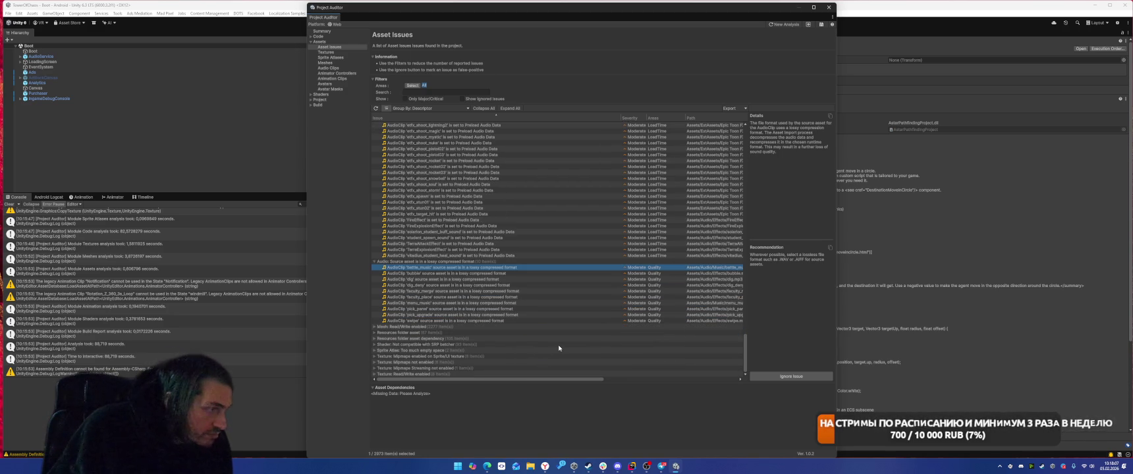
click(483, 321)
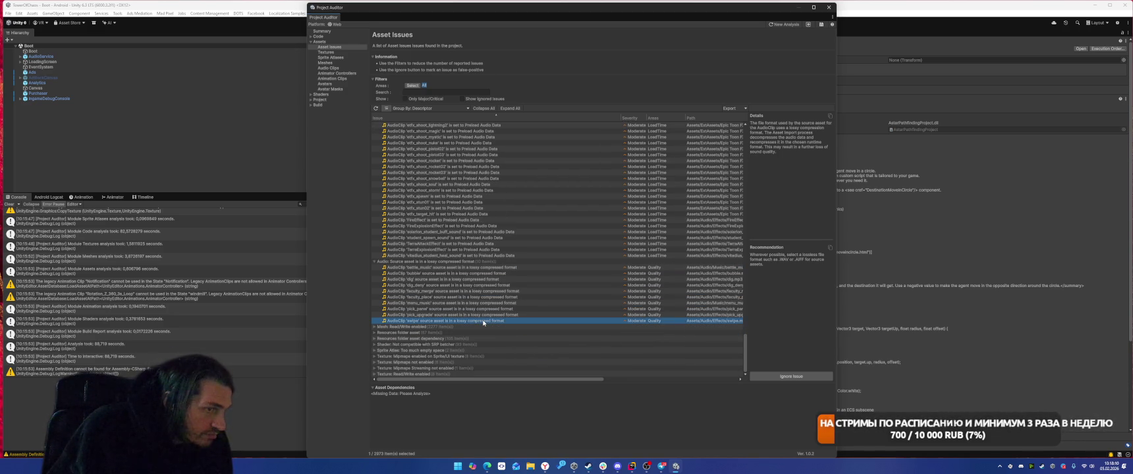
Step: Check the first Mesh: Read/Write enabled issue, collapse that group, and expand the Resources folder group
click(374, 328)
click(379, 331)
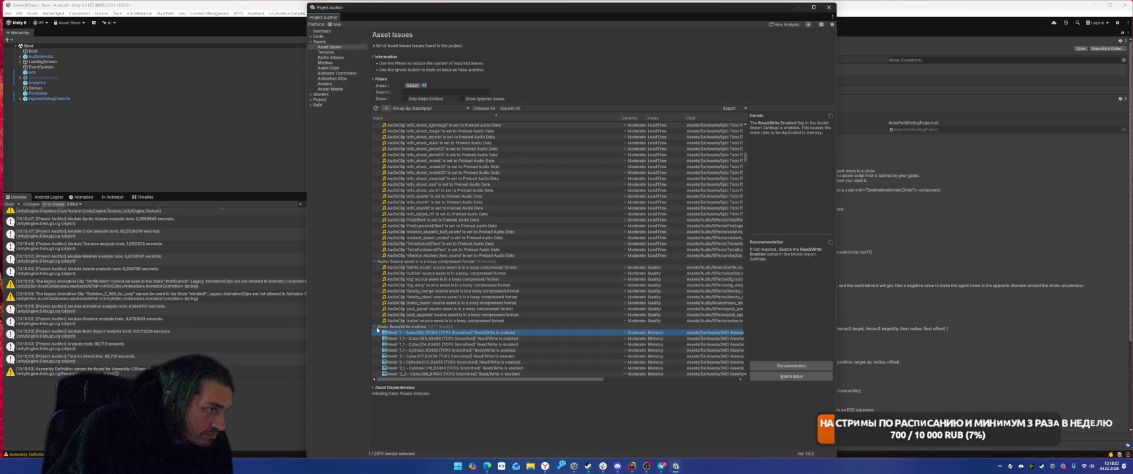
click(376, 328)
click(374, 333)
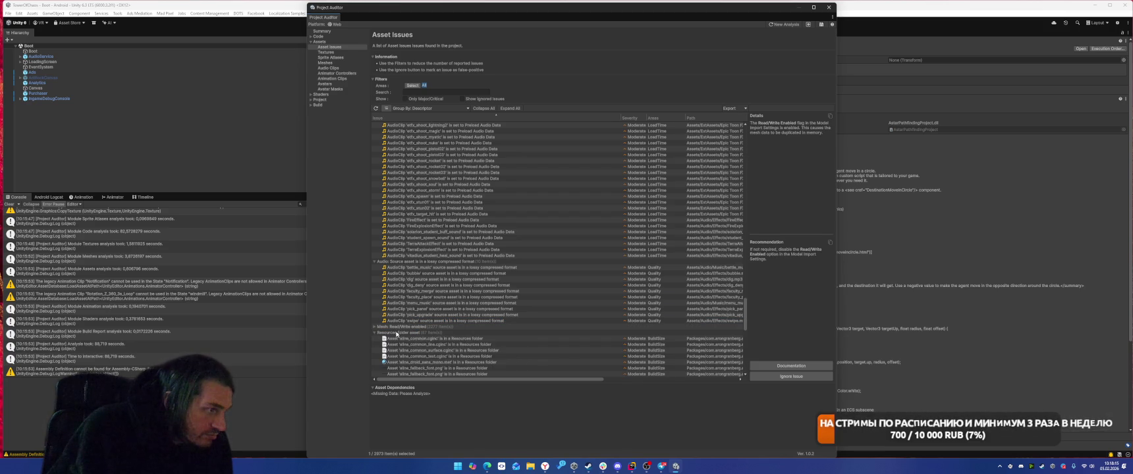
Step: Inspect the first Resources folder assets, including aline_common_text.cginc, resizing the details column
click(447, 339)
key(Down)
key(Down)
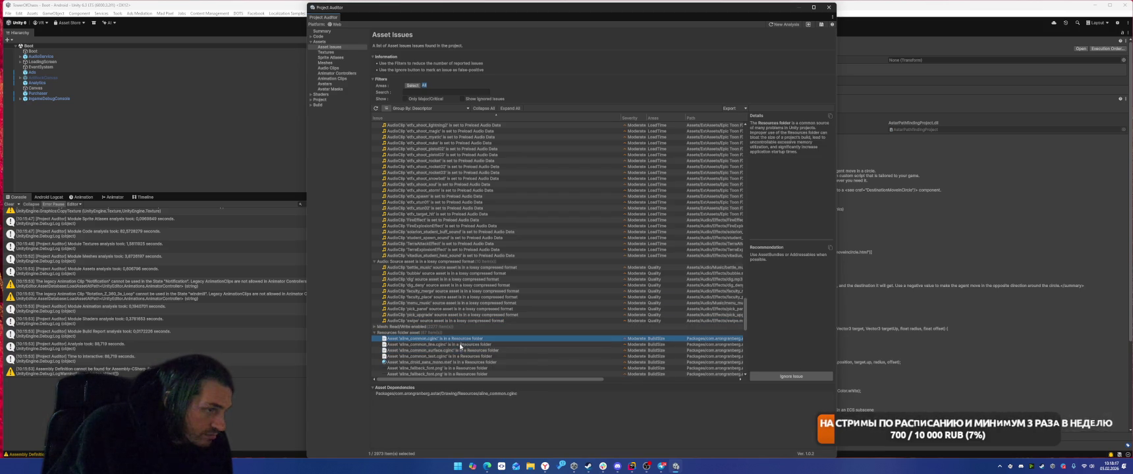
click(525, 356)
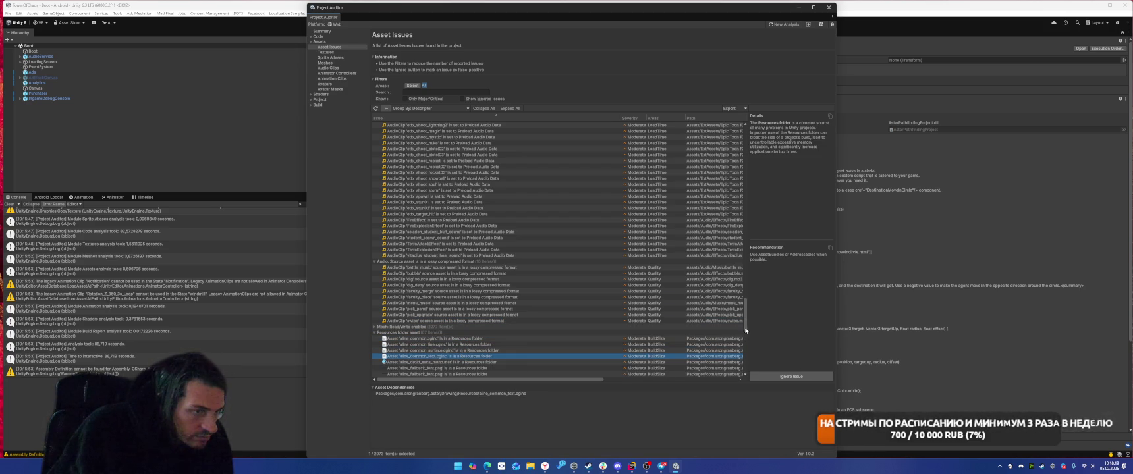
drag(565, 380, 645, 384)
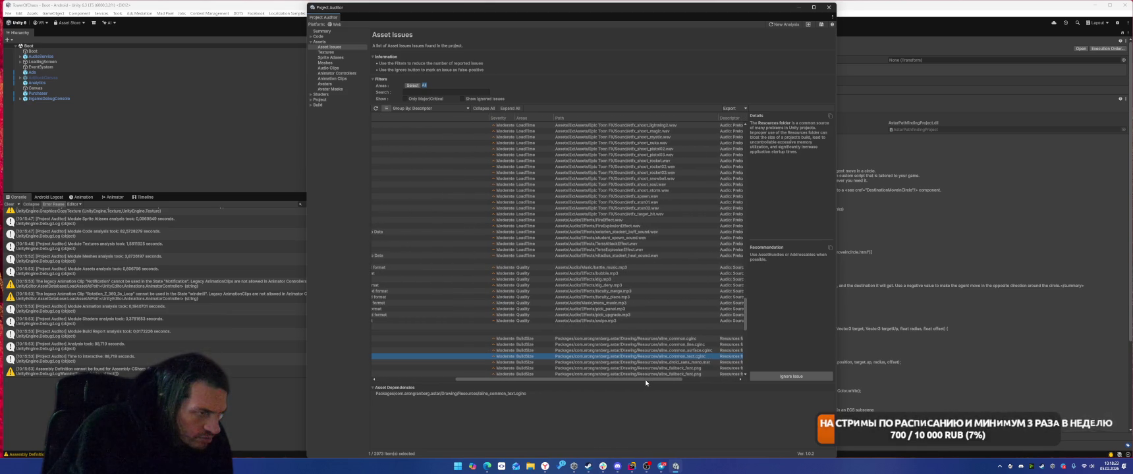
drag(646, 383, 567, 381)
scroll(474, 359, down, 3)
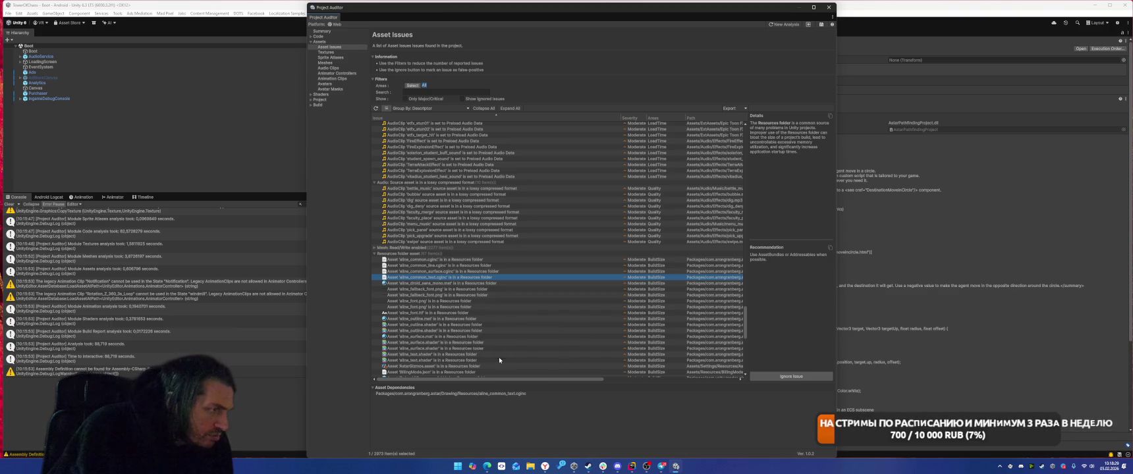
scroll(510, 320, down, 12)
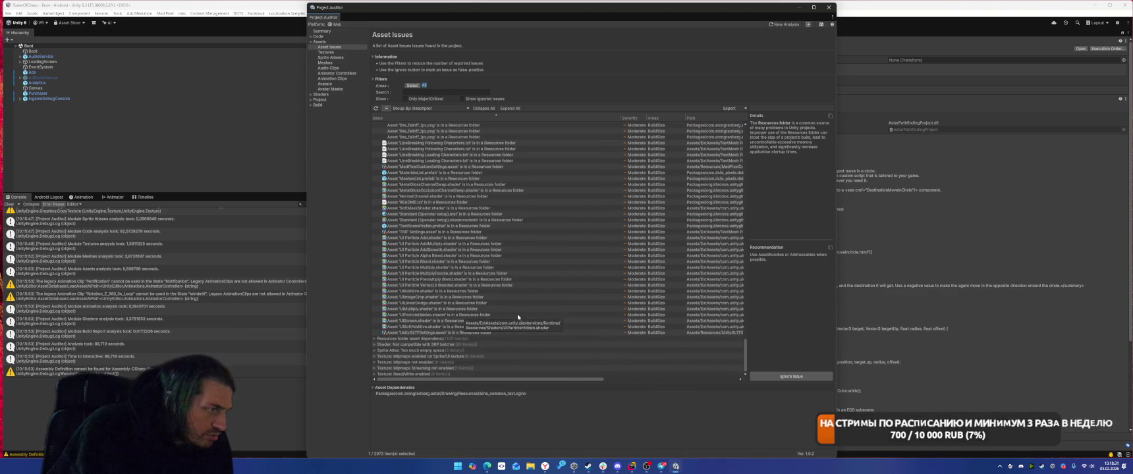
Step: Review the UIParticleHidden.shader and UIImageCrop.shader issues and their dependencies
click(460, 316)
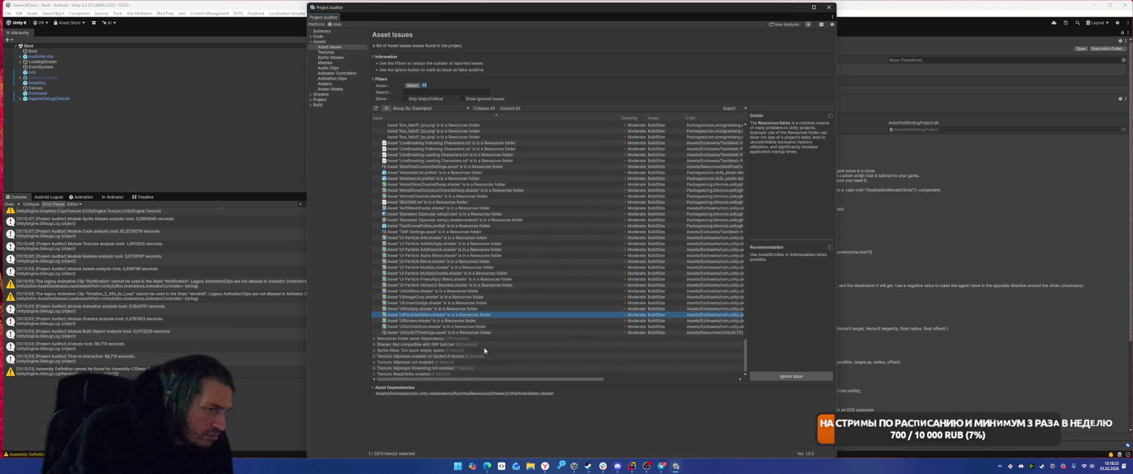
click(561, 375)
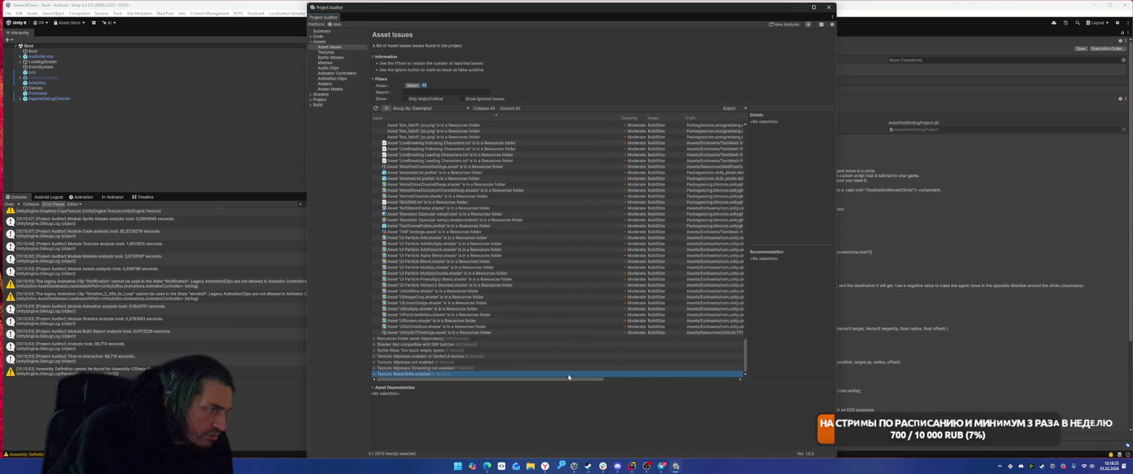
click(501, 297)
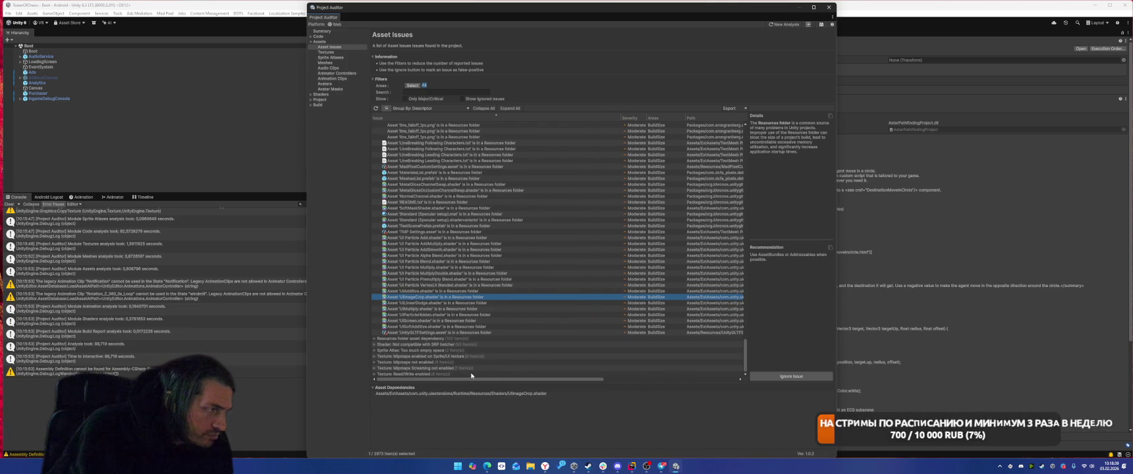
drag(489, 380, 567, 378)
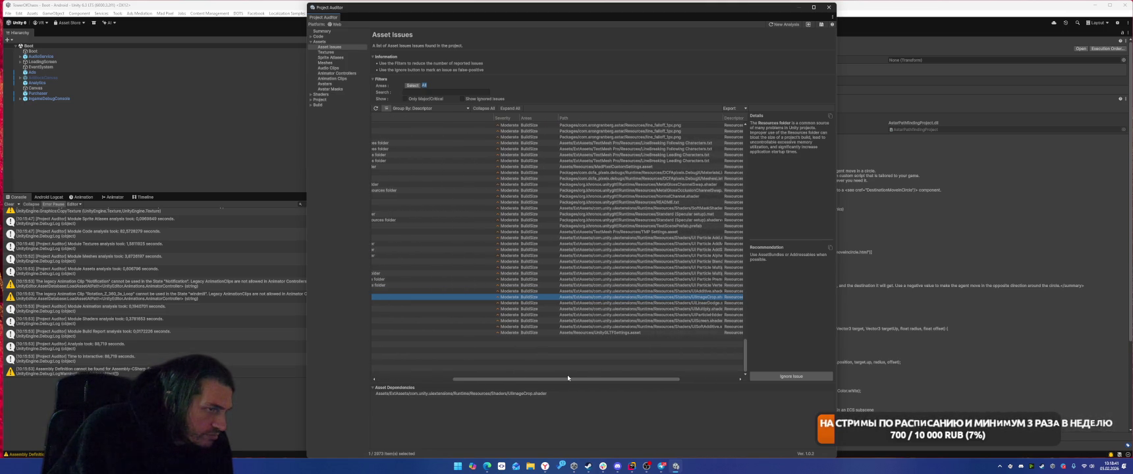
drag(568, 378, 630, 381)
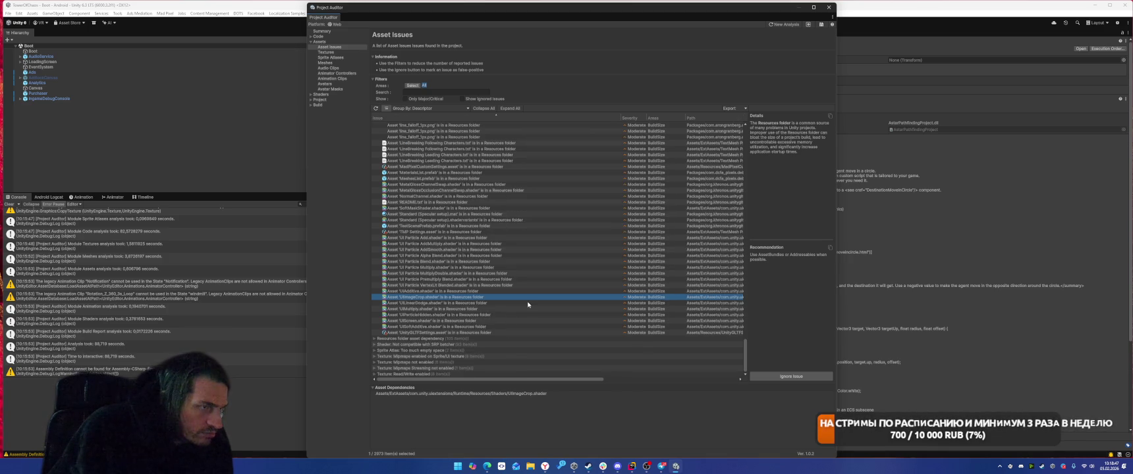
scroll(527, 304, up, 5)
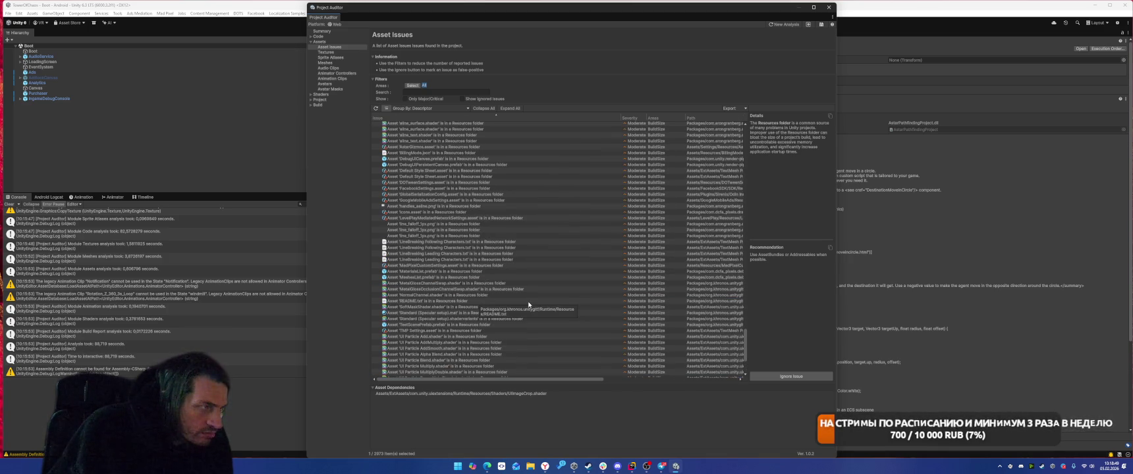
scroll(469, 261, up, 4)
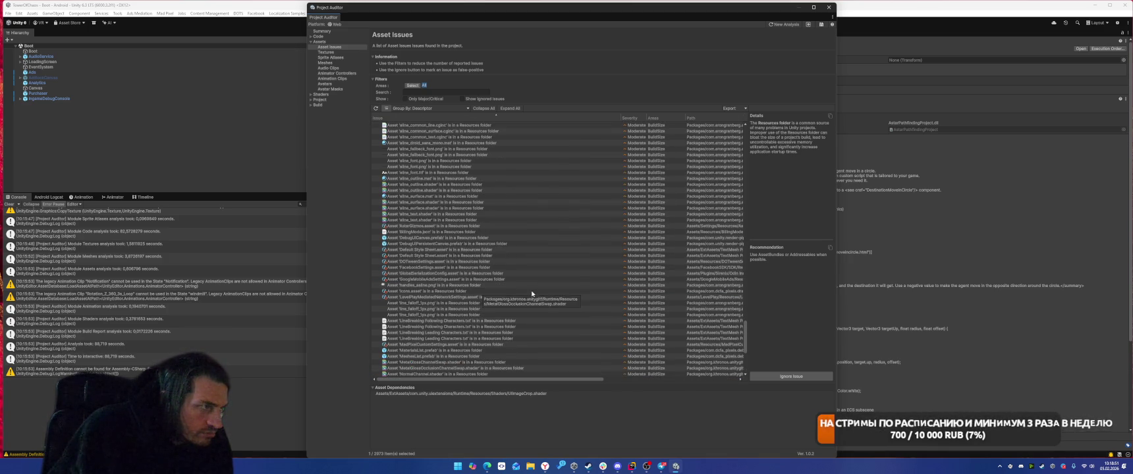
scroll(469, 263, down, 10)
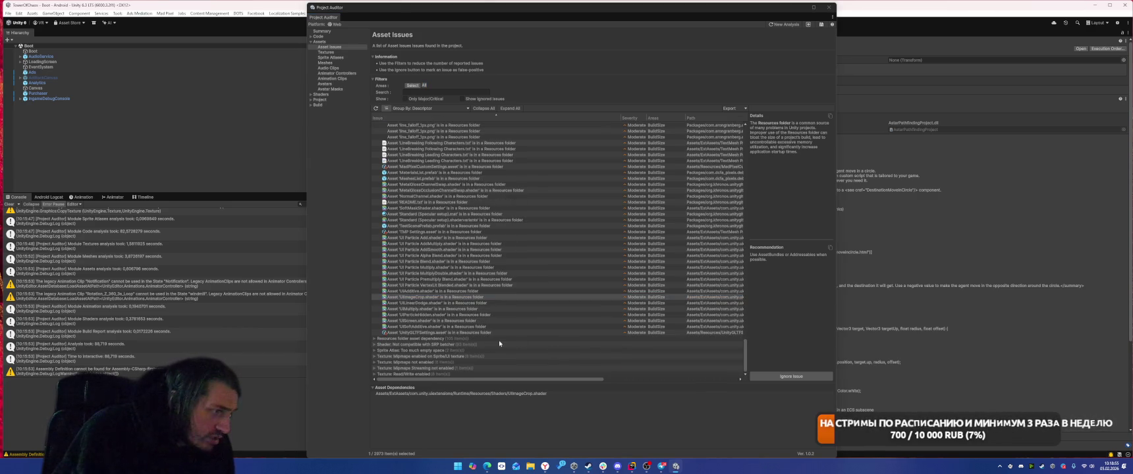
Step: Expand the 'Resources folder asset dependency' group to list its dependent assets
click(498, 339)
key(Right)
key(Down)
scroll(562, 294, down, 5)
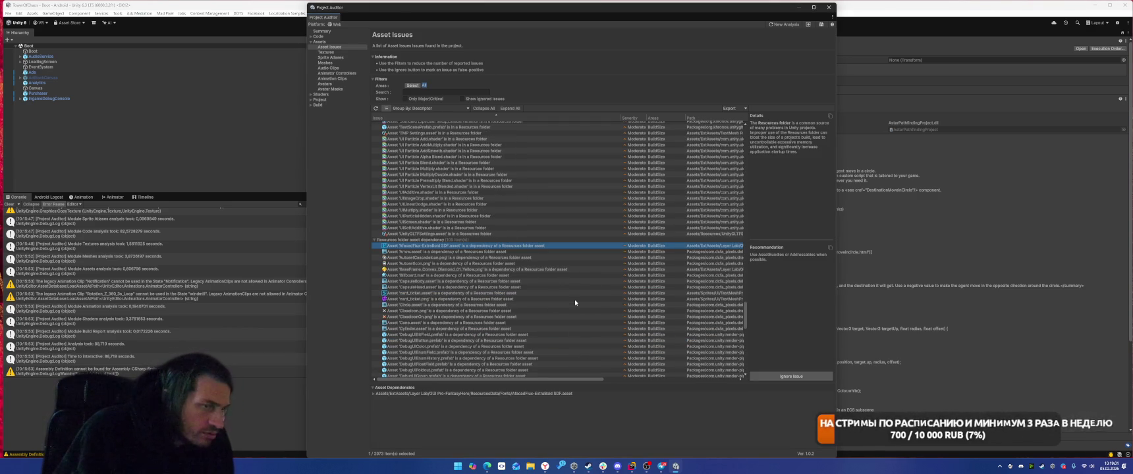
Step: Check the Billboard.mat, BaseFrame_Convex_Diamond_01_Yellow.png, CapsuleBody.asset, Arrow.asset and AfacadFlux-ExtraBold SDF dependency rows
scroll(575, 303, down, 3)
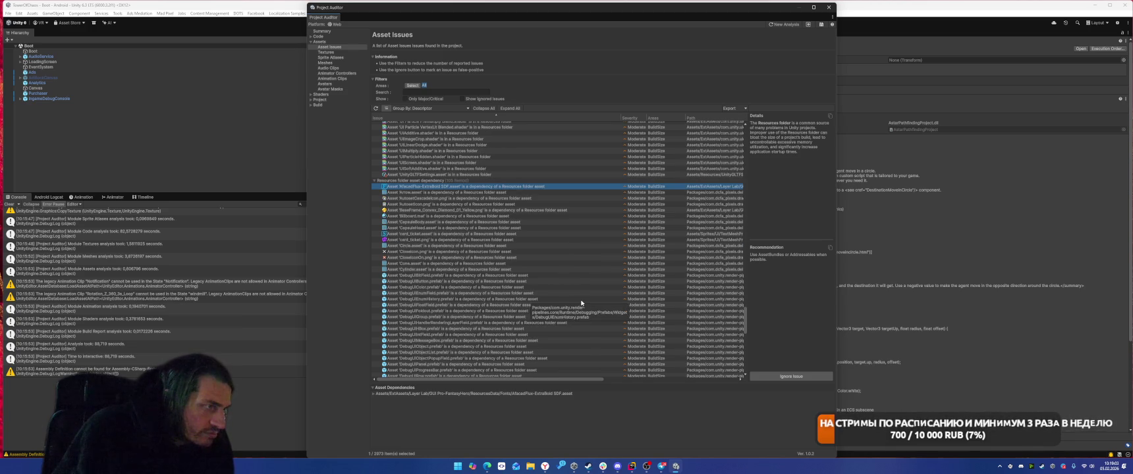
scroll(581, 300, down, 3)
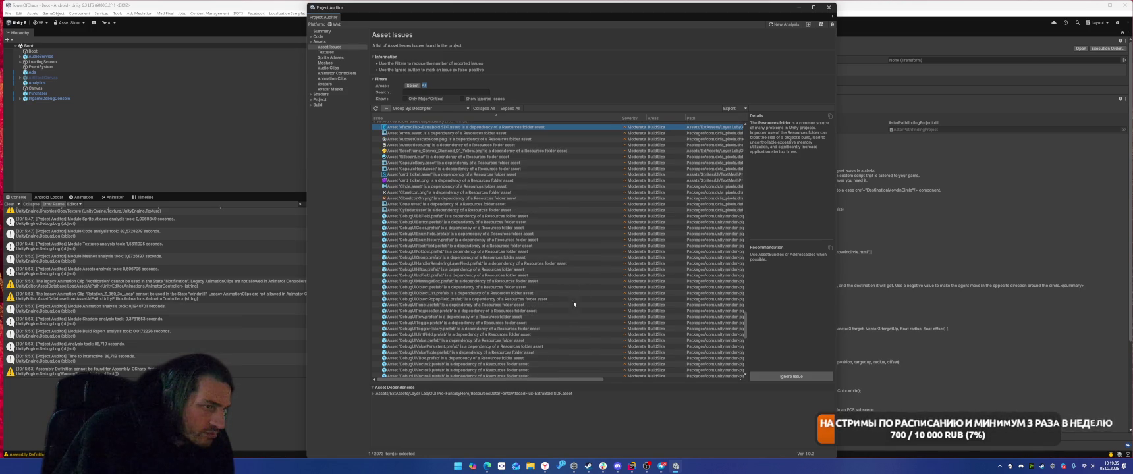
scroll(558, 380, right, 5)
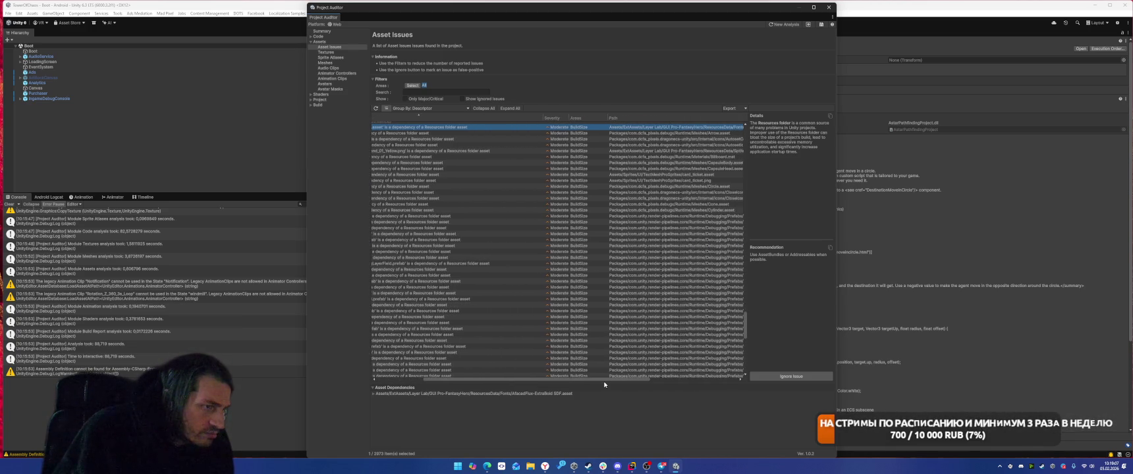
scroll(504, 305, left, 5)
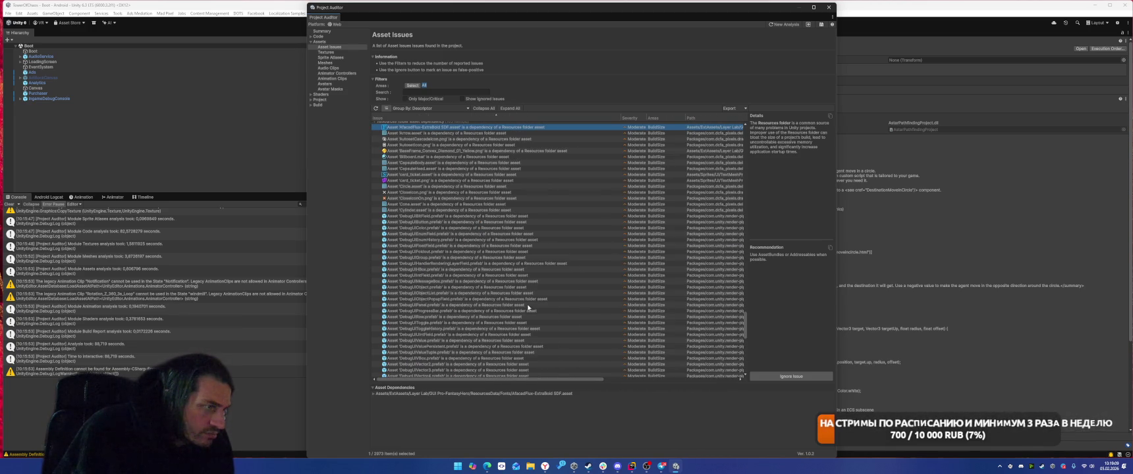
scroll(528, 331, up, 1)
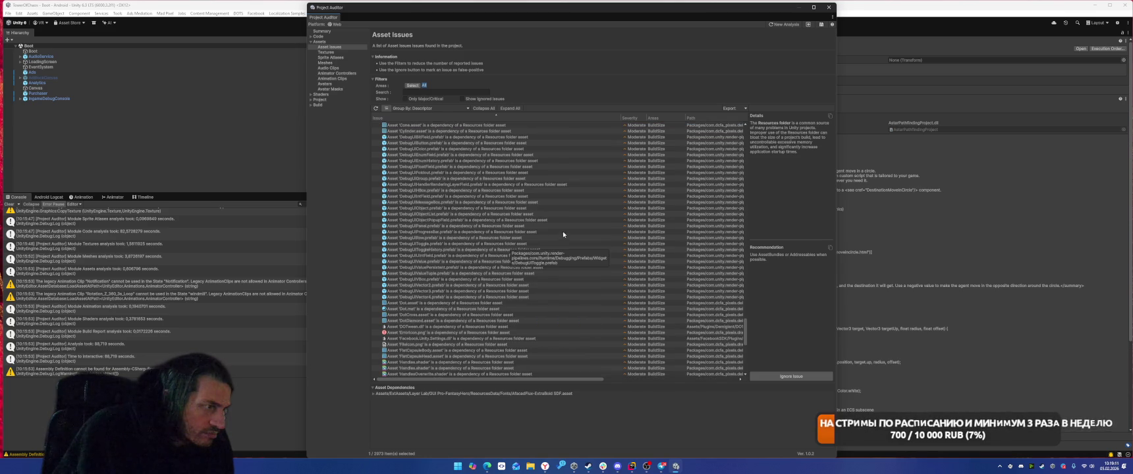
scroll(618, 277, up, 2)
scroll(603, 292, up, 3)
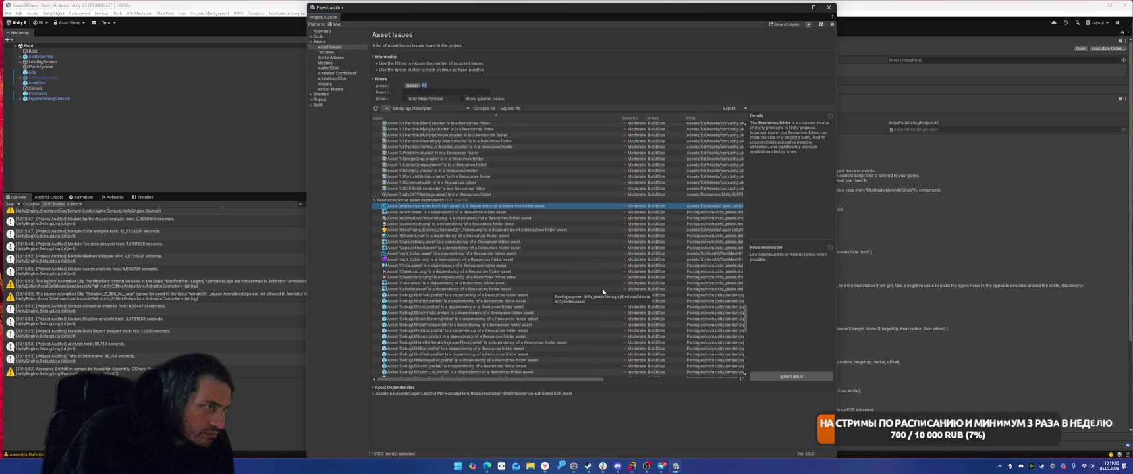
click(525, 235)
click(529, 230)
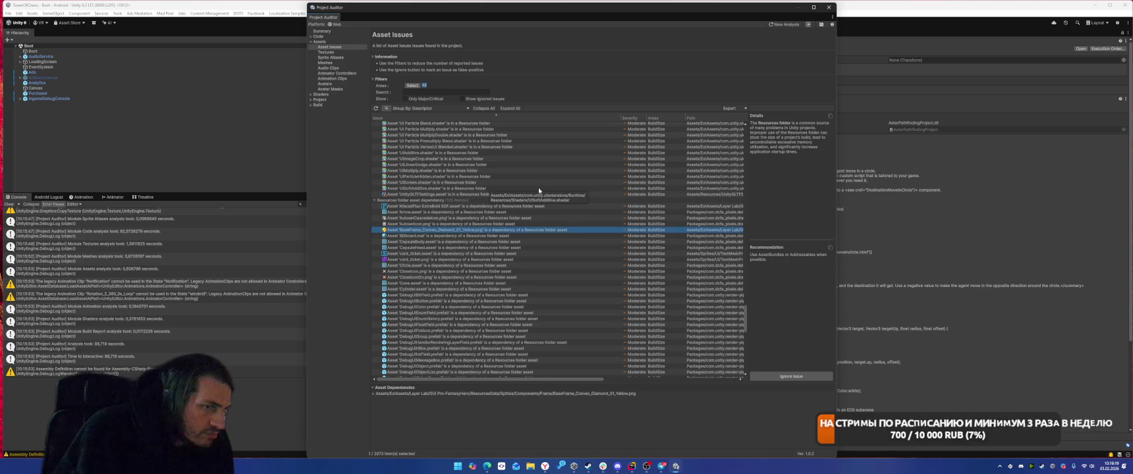
click(502, 242)
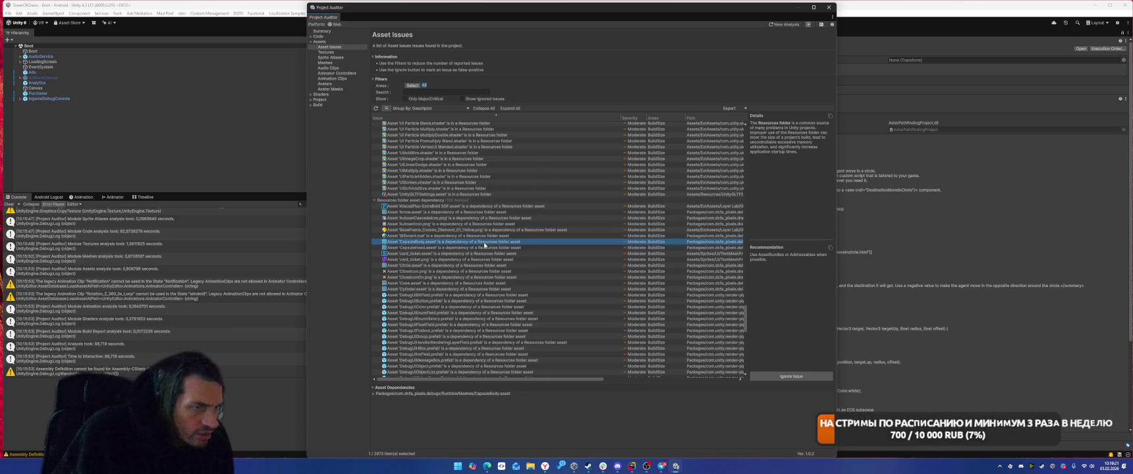
click(489, 213)
key(Up)
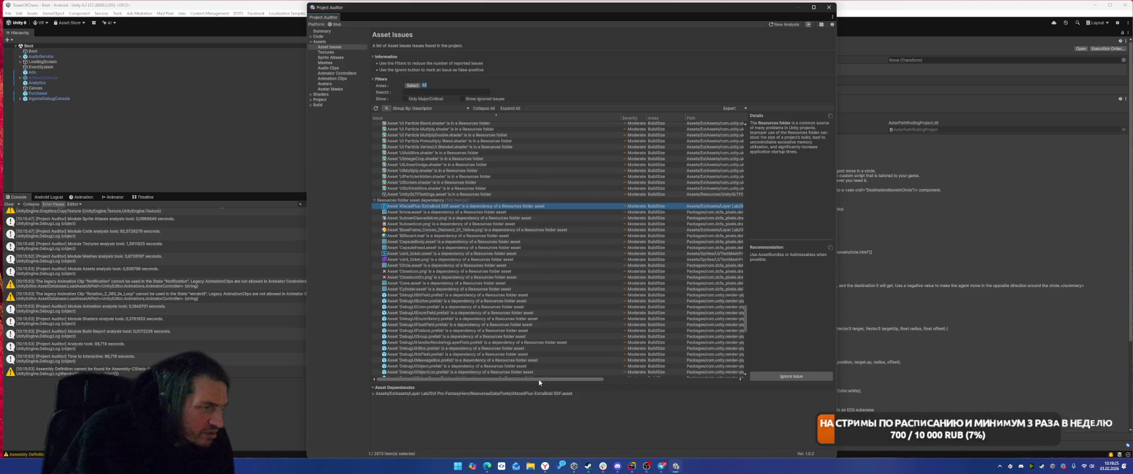
Step: Scroll to the bottom and expand the 'Sprite Atlas: Too much empty space' group
scroll(539, 382, right, 10)
scroll(600, 376, left, 10)
scroll(514, 277, down, 10)
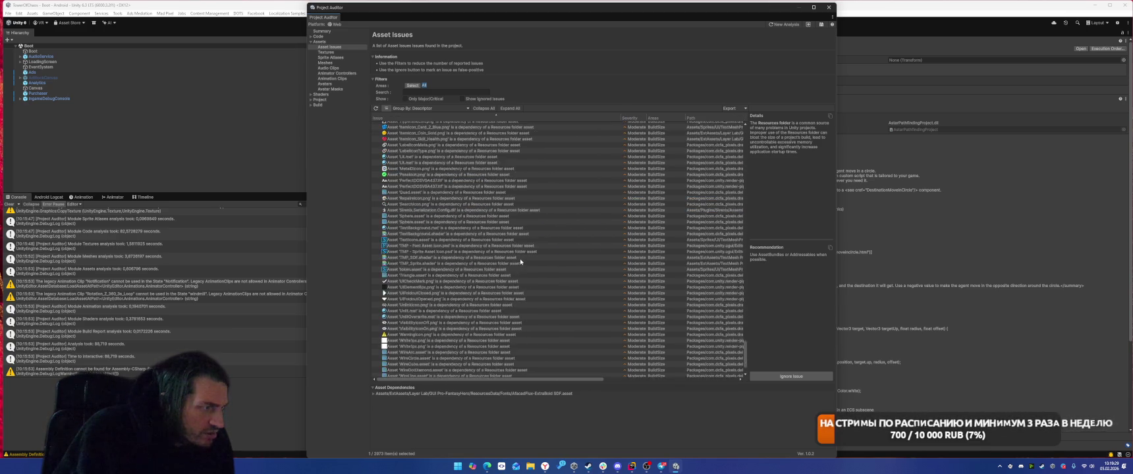
scroll(520, 262, down, 3)
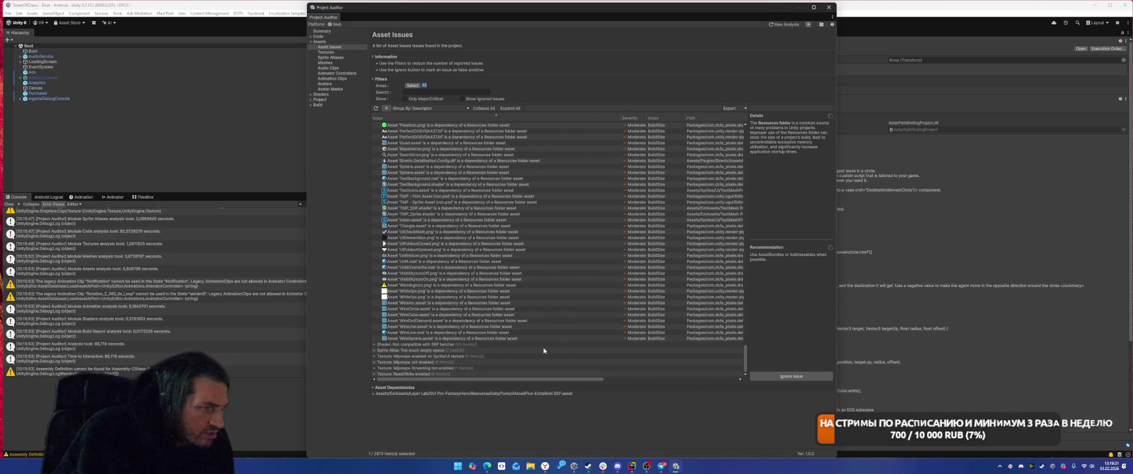
click(375, 351)
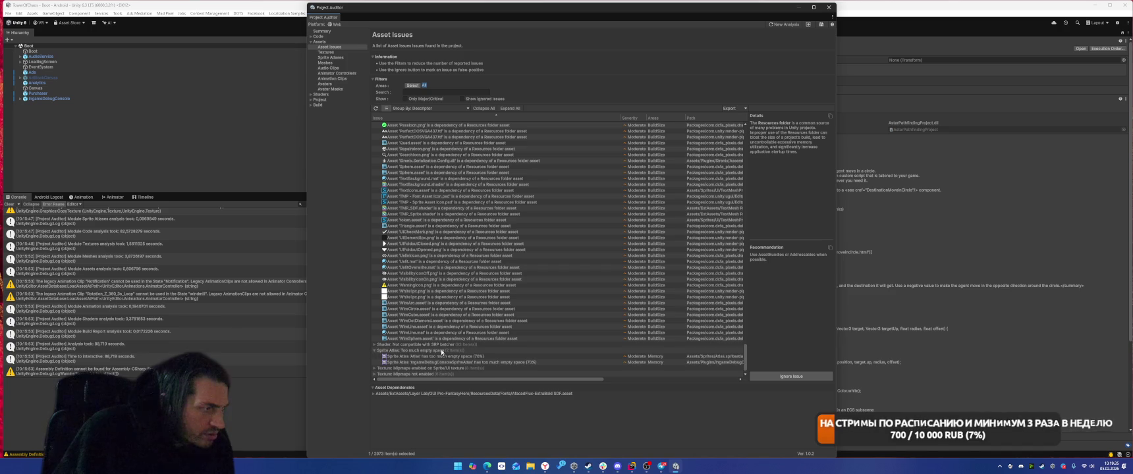
Step: Open the Sprite Atlas empty-space and 'Texture: Mipmaps enabled' groups
click(453, 361)
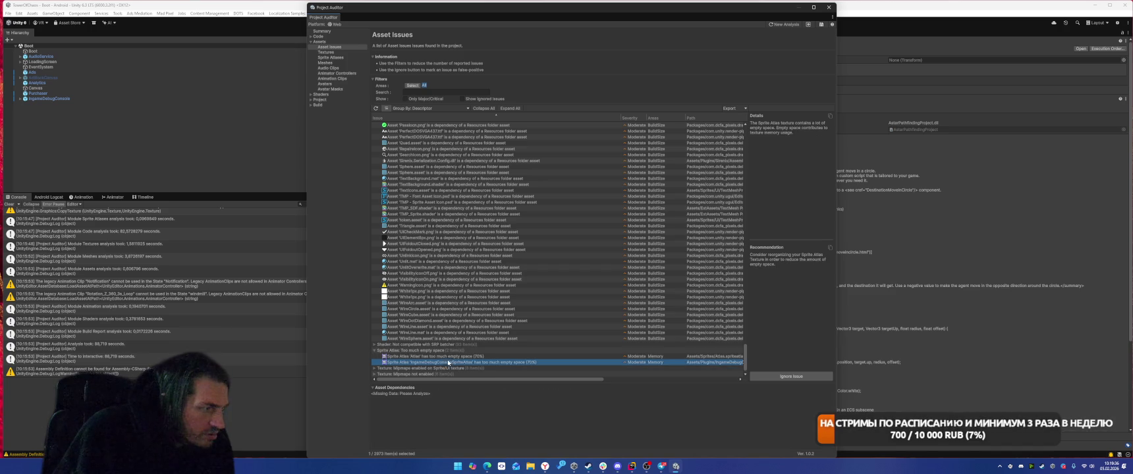
scroll(493, 353, down, 1)
click(493, 357)
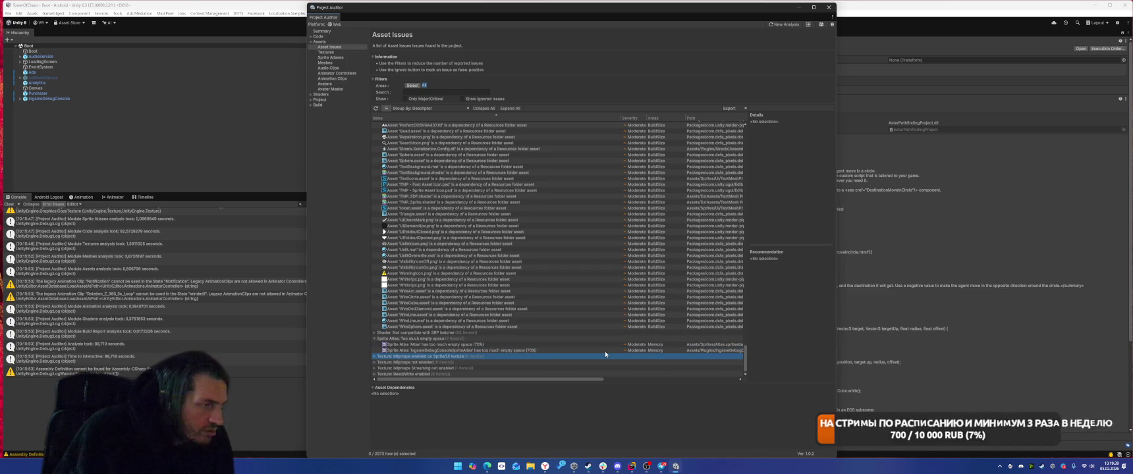
key(Right)
key(Down)
scroll(605, 351, down, 3)
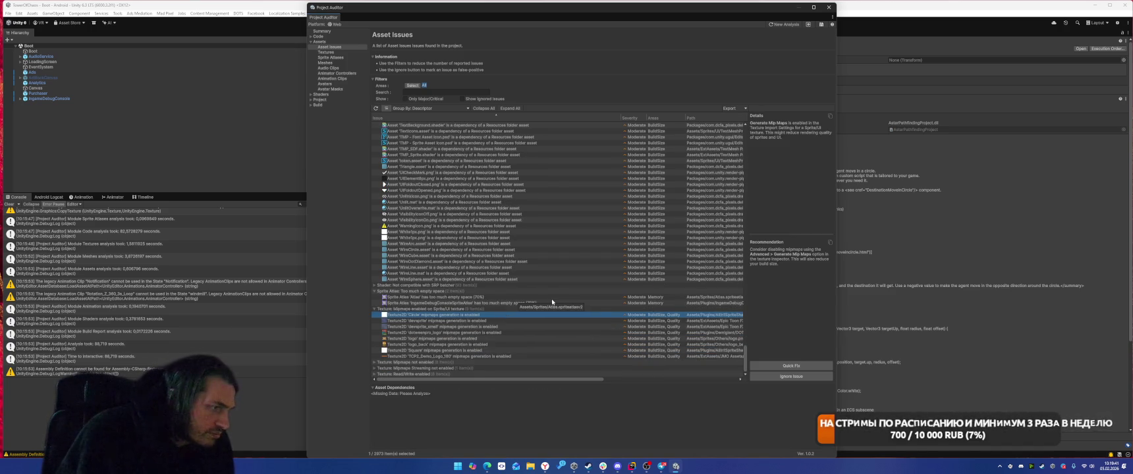
Step: Quick-fix all eight mipmap-enabled textures, then expand 'Texture: Mipmaps not enabled'
shift+click(474, 356)
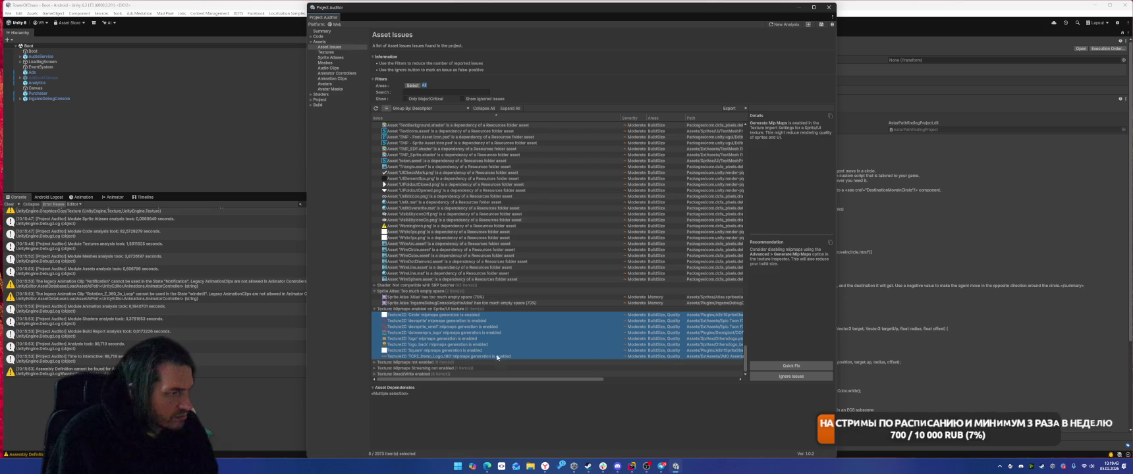
click(774, 366)
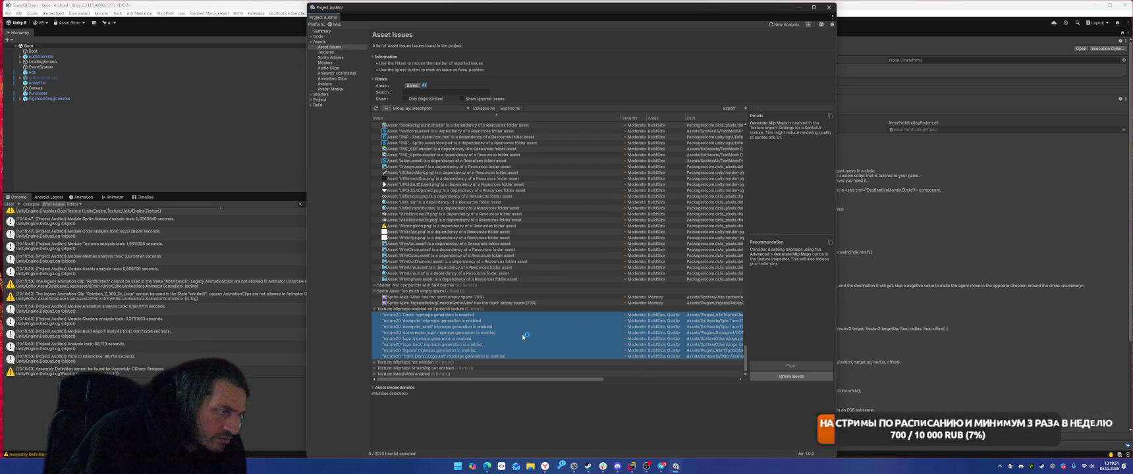
click(375, 362)
scroll(521, 321, down, 2)
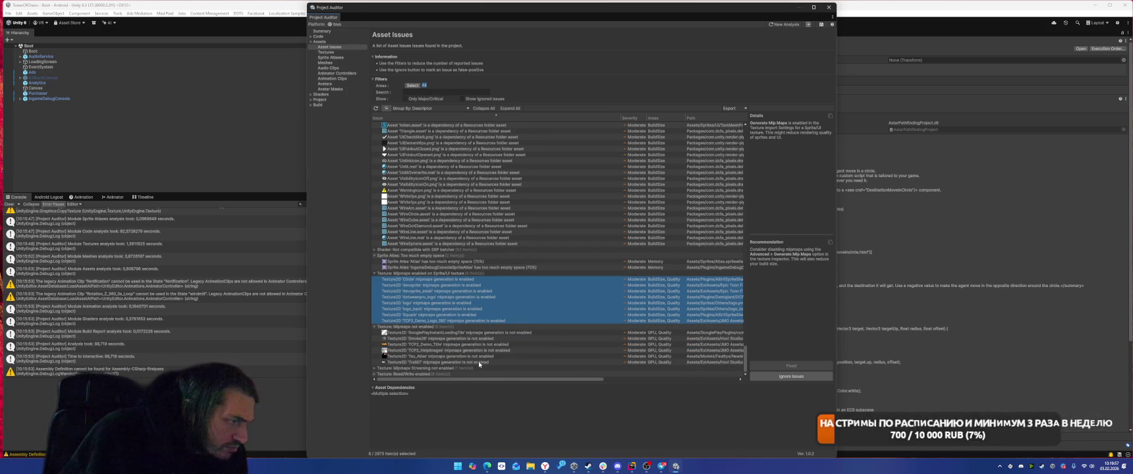
Step: Expand the Mipmaps Streaming group and quick-fix cardglow07
click(375, 369)
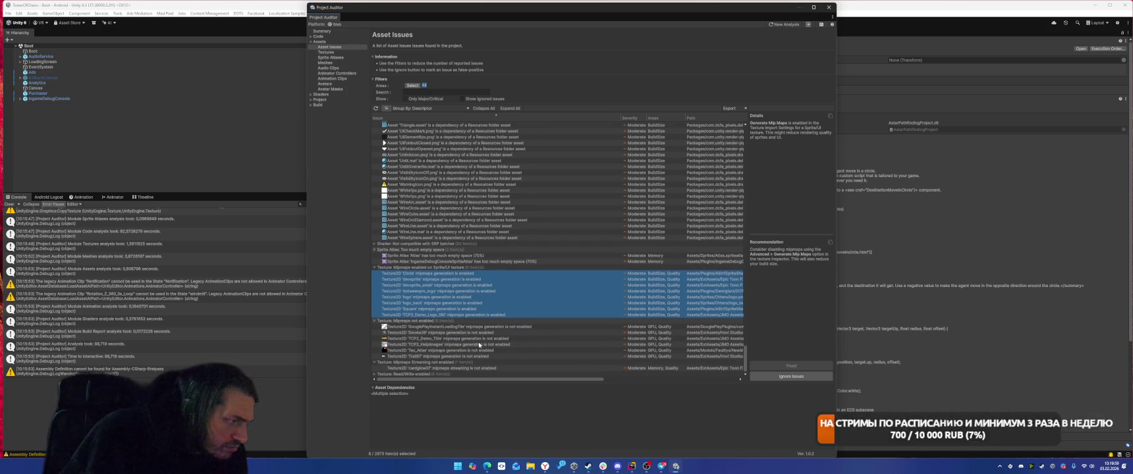
click(451, 369)
click(792, 366)
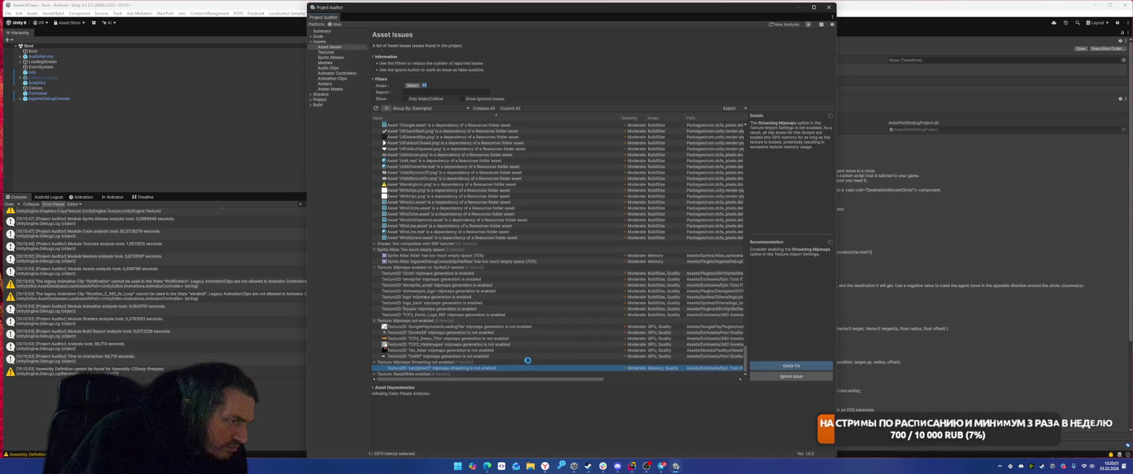
Step: Review the eight Read/Write-enabled texture issues, including spaceSoldier, then show the Textures page
click(374, 374)
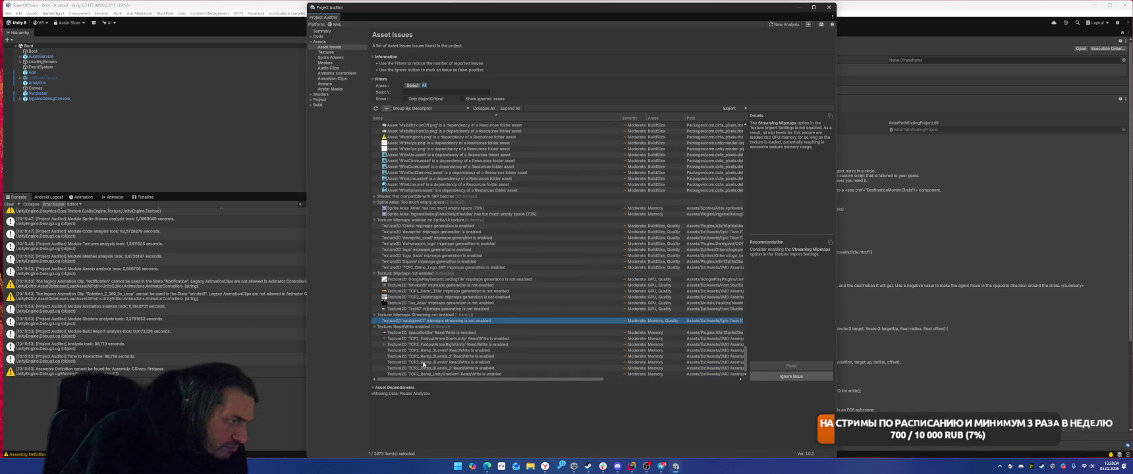
click(471, 333)
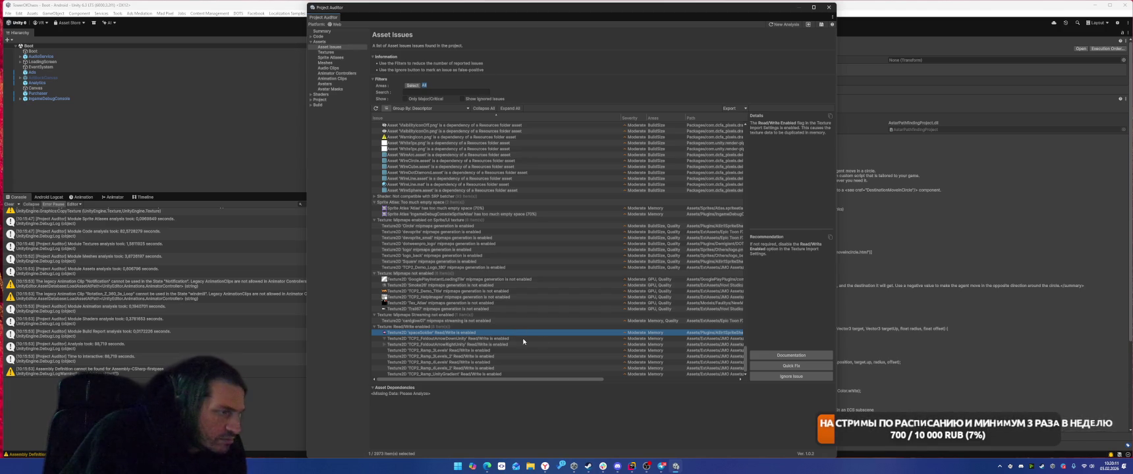
shift+click(494, 374)
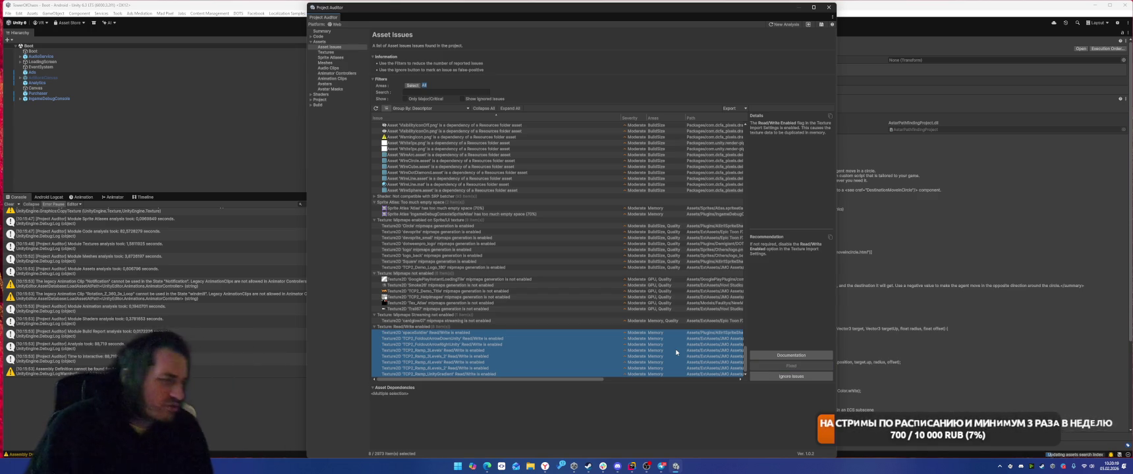
click(330, 52)
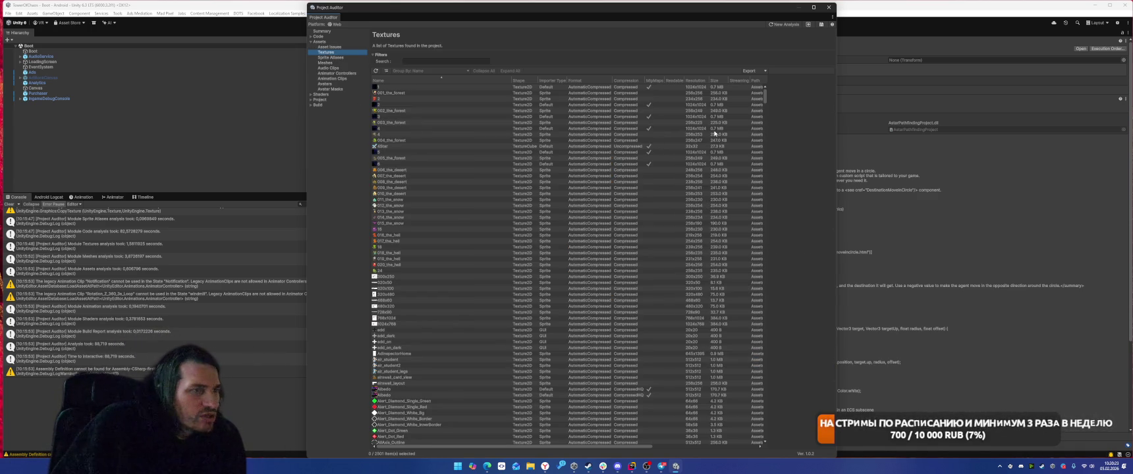
Step: Sort textures by resolution, largest first, and show cardglow07's import settings in the Inspector
click(501, 94)
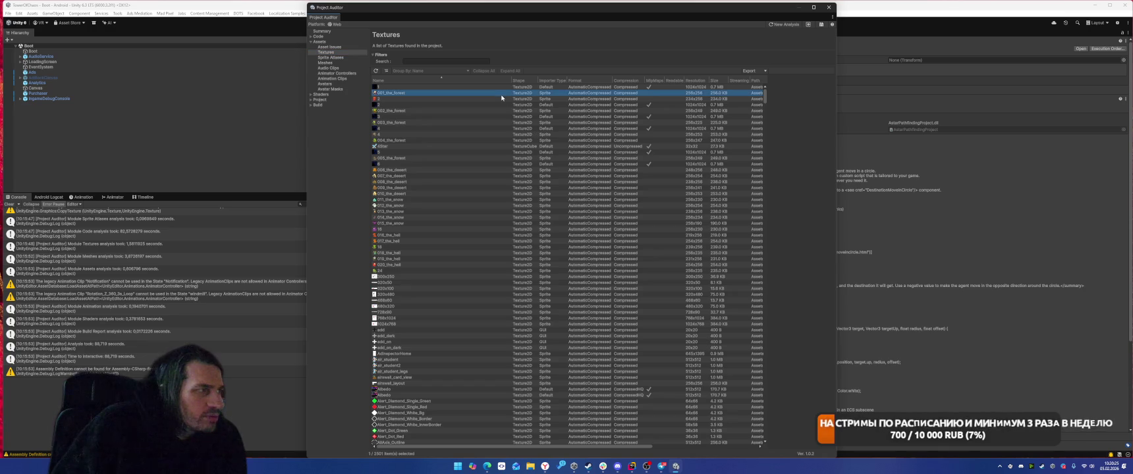
click(500, 106)
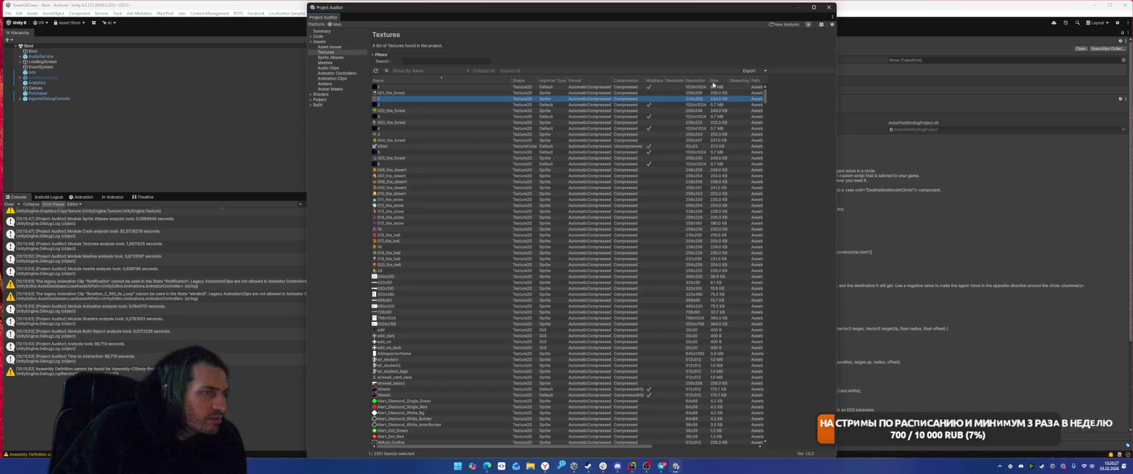
click(695, 81)
click(456, 88)
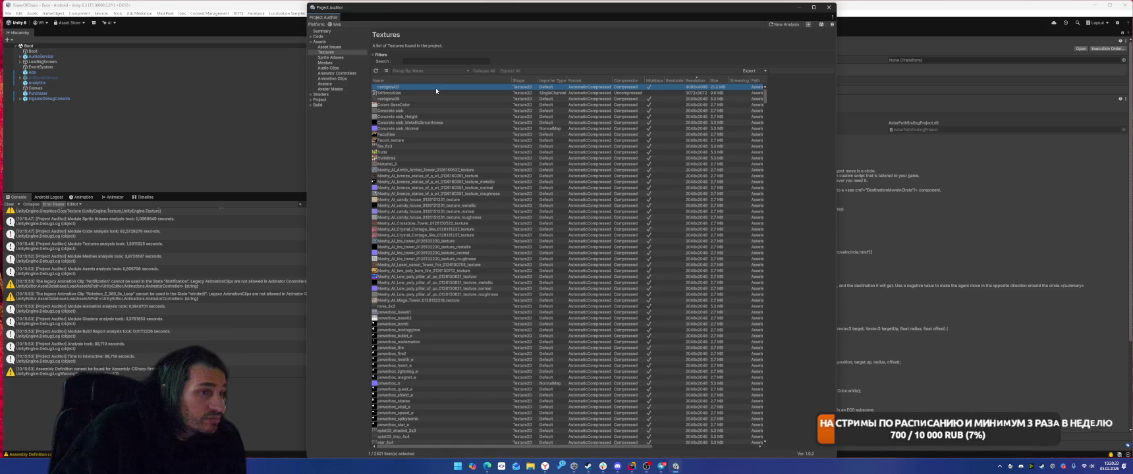
mouse_move(522, 14)
mouse_down()
mouse_move(217, 14)
mouse_move(258, 13)
mouse_move(261, 31)
mouse_up()
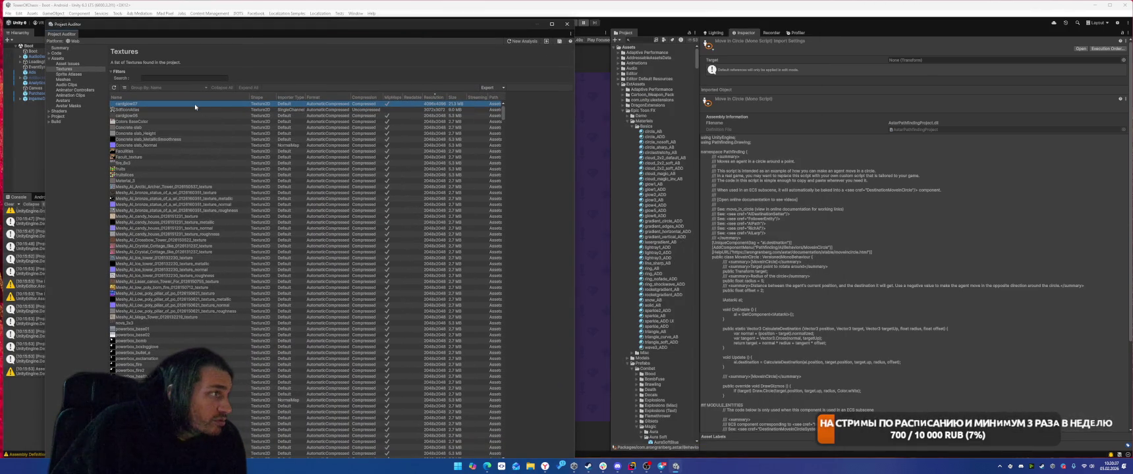
click(195, 106)
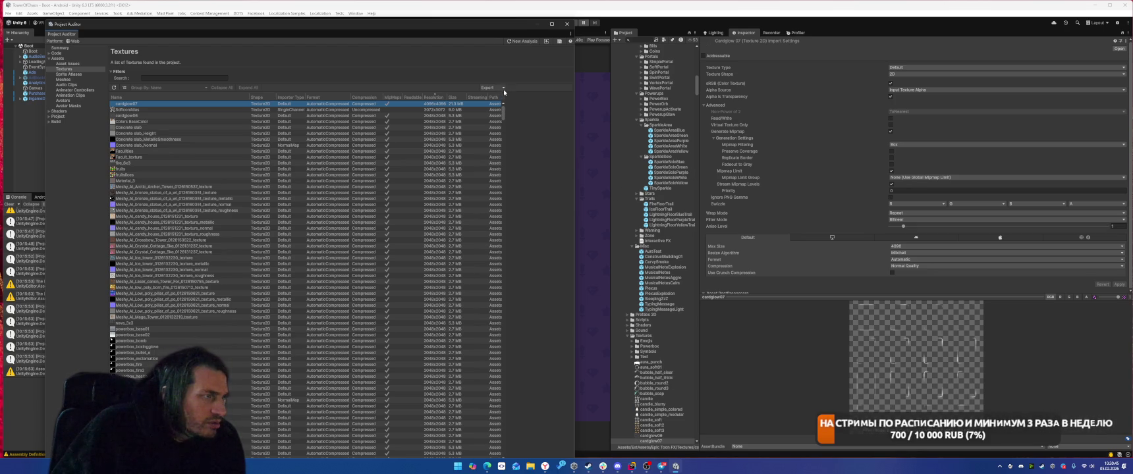
Step: Widen the Path column, collapse the Epic Toon FX folder, and switch to Meshes
mouse_move(487, 99)
mouse_down()
mouse_move(473, 98)
mouse_move(483, 96)
mouse_up()
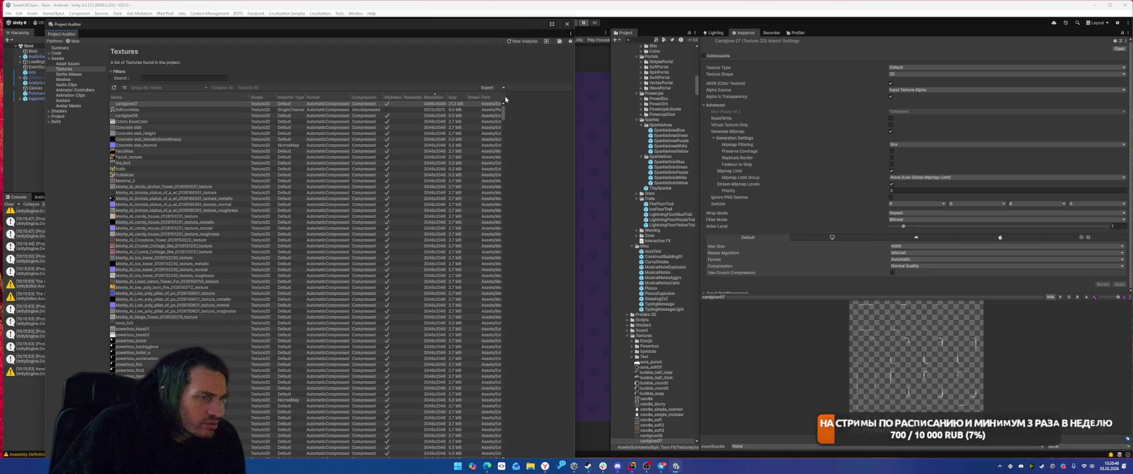
scroll(661, 218, down, 5)
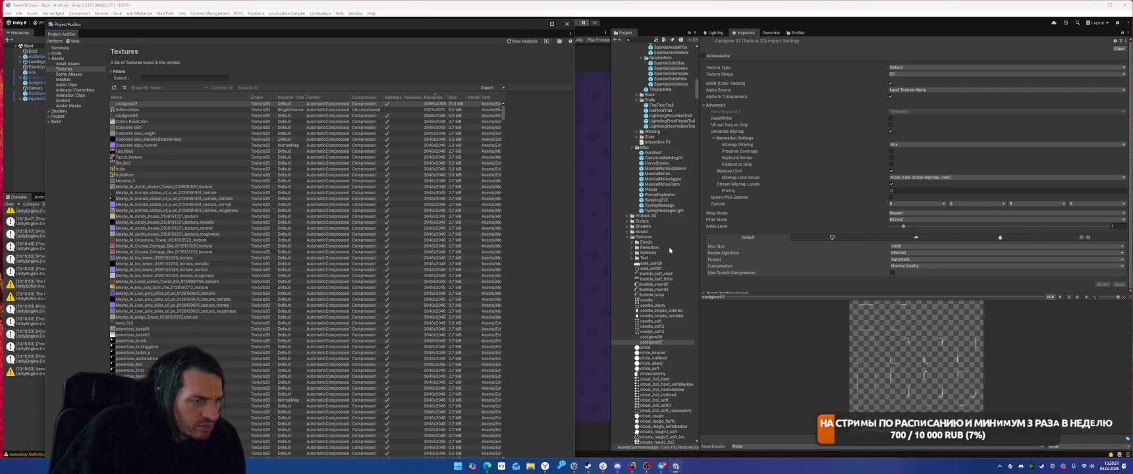
scroll(683, 257, up, 15)
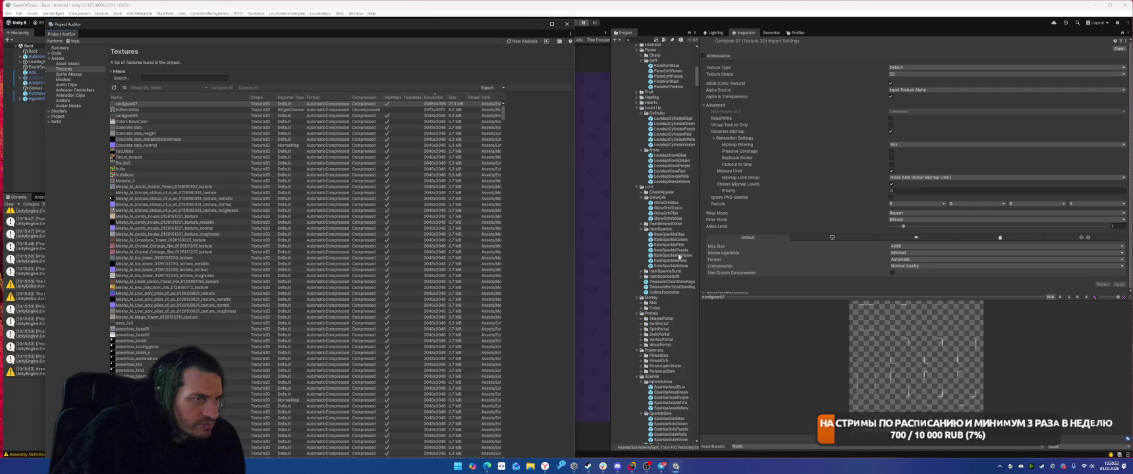
scroll(679, 259, up, 10)
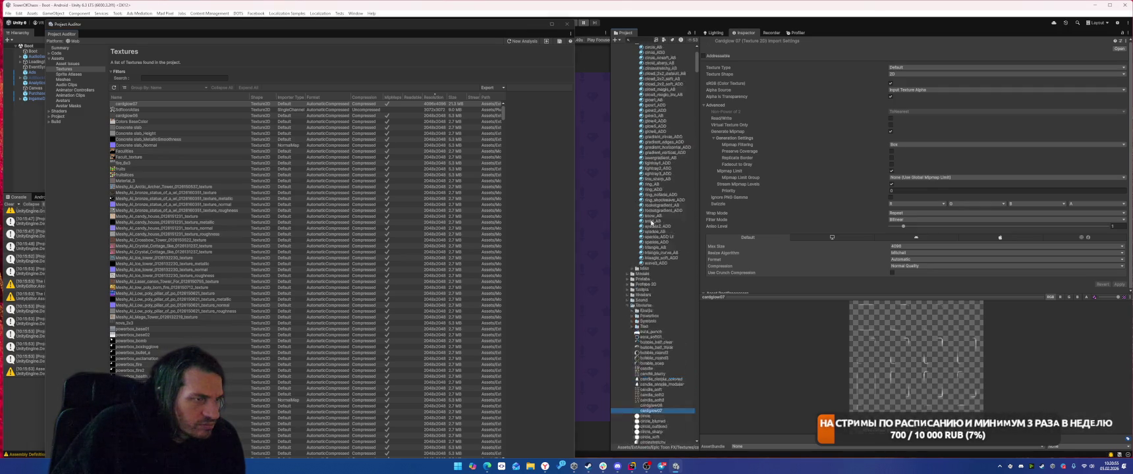
click(624, 112)
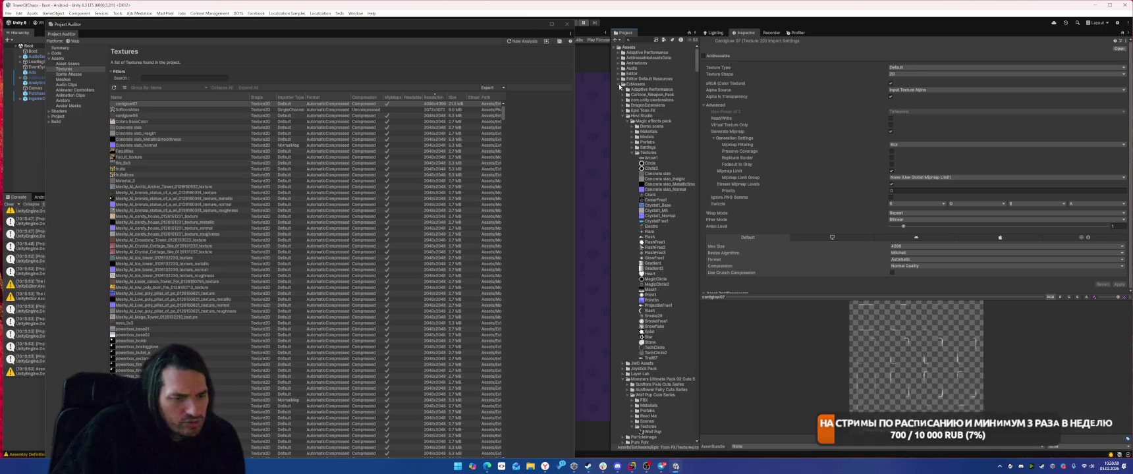
click(68, 79)
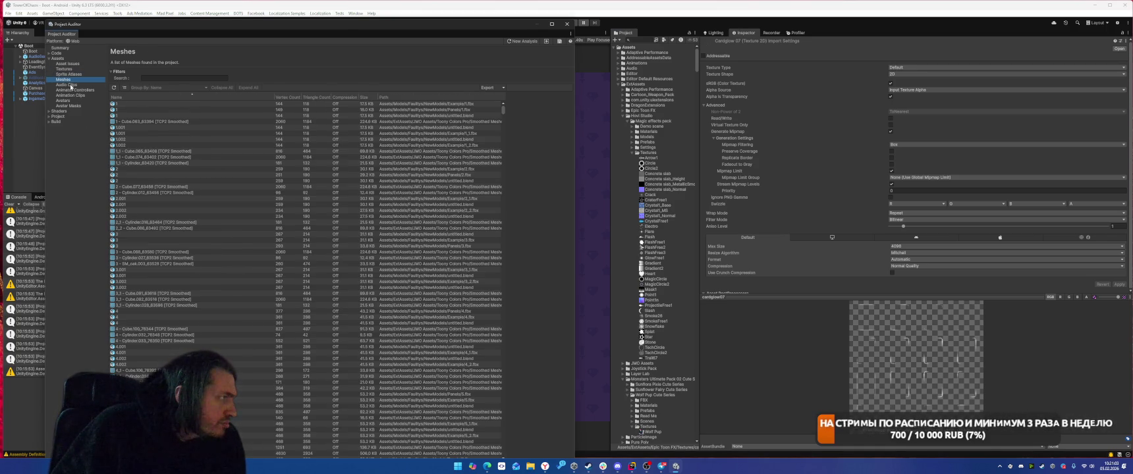
Step: Browse the Audio Clips, Animation Clips, Avatars, Avatar Masks and Shaders pages, then reach Project Settings
click(70, 85)
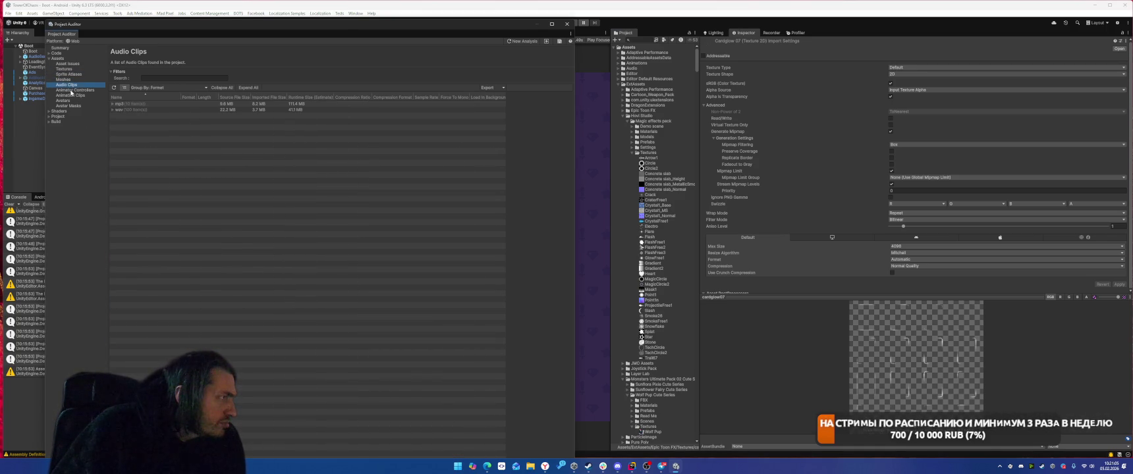
click(71, 90)
click(70, 95)
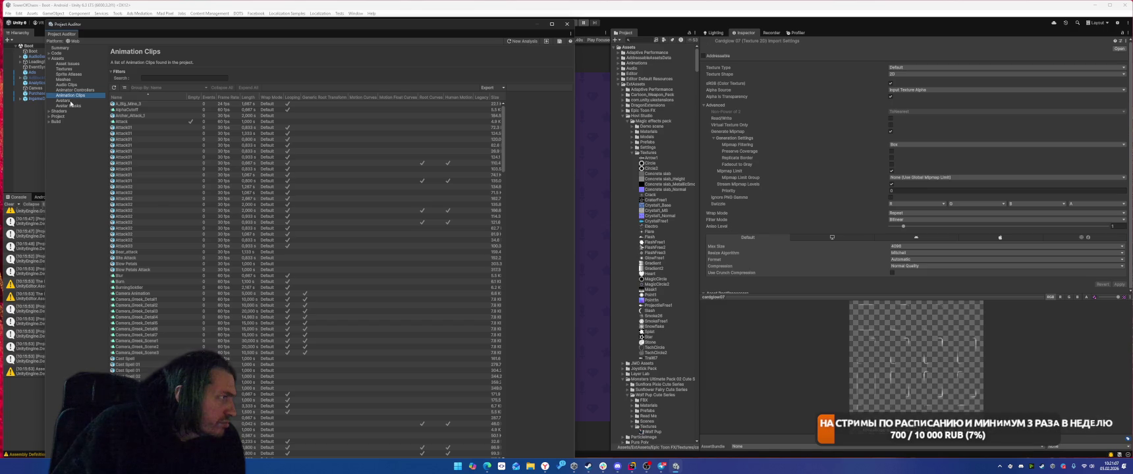
click(63, 101)
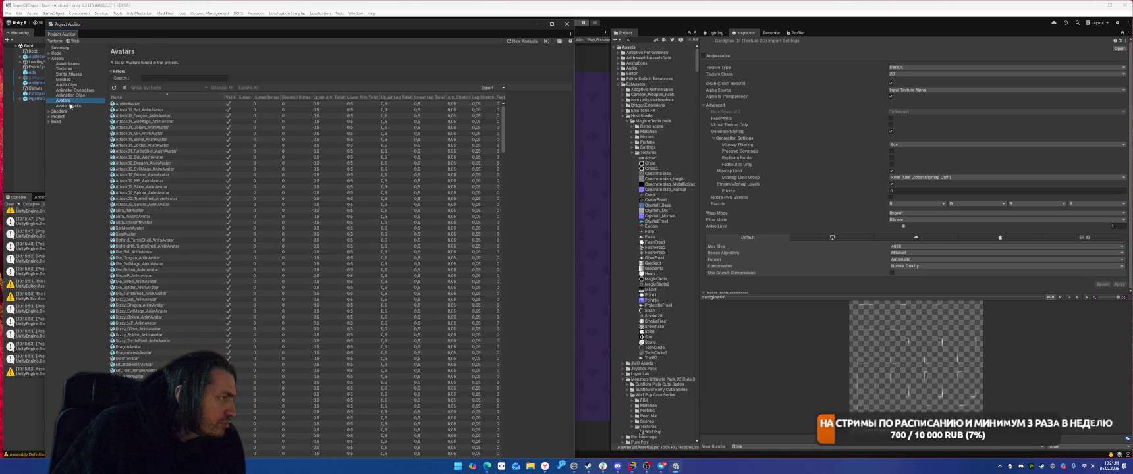
click(71, 105)
click(50, 113)
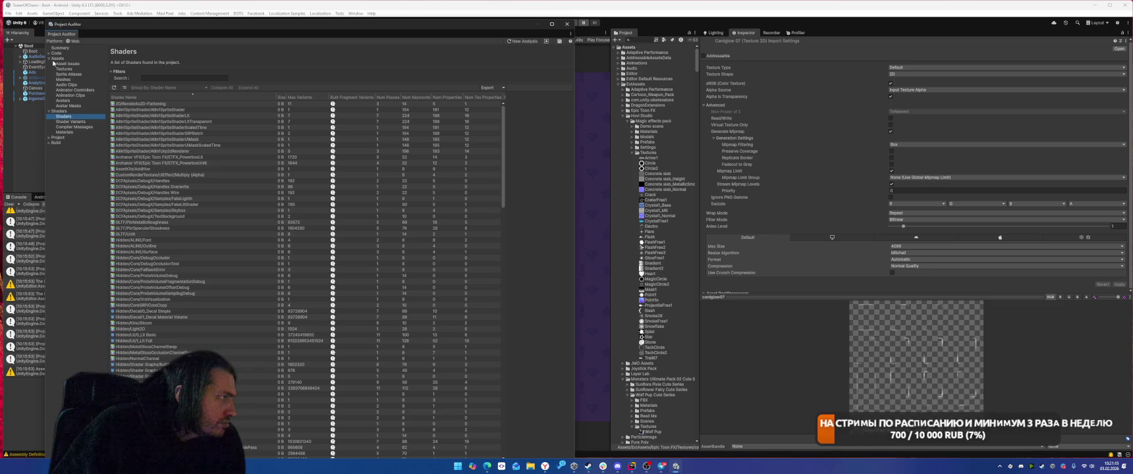
key(Down)
key(Down)
key(Down)
key(Right)
key(Down)
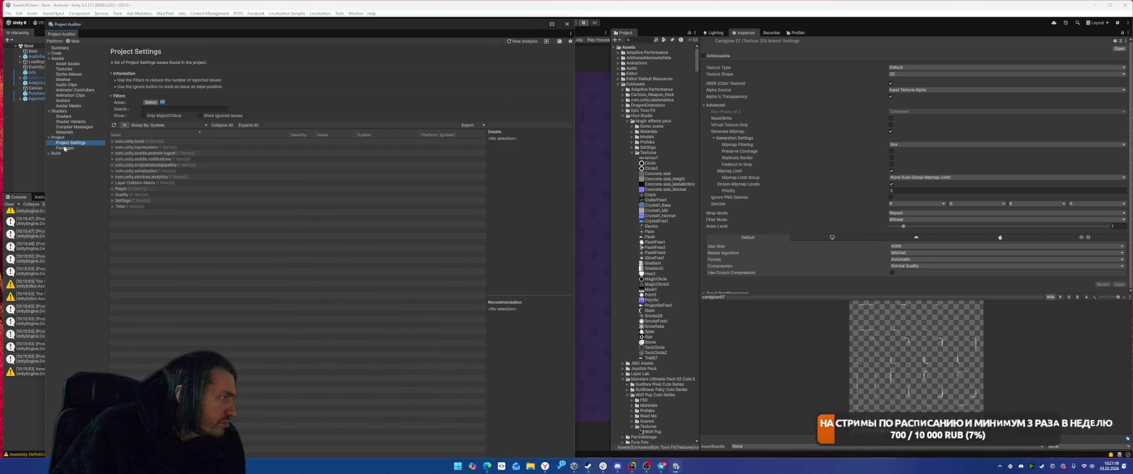
Step: Expand the com.unity.burst, inputsystem and mobile.android-logcat package update issues
click(113, 141)
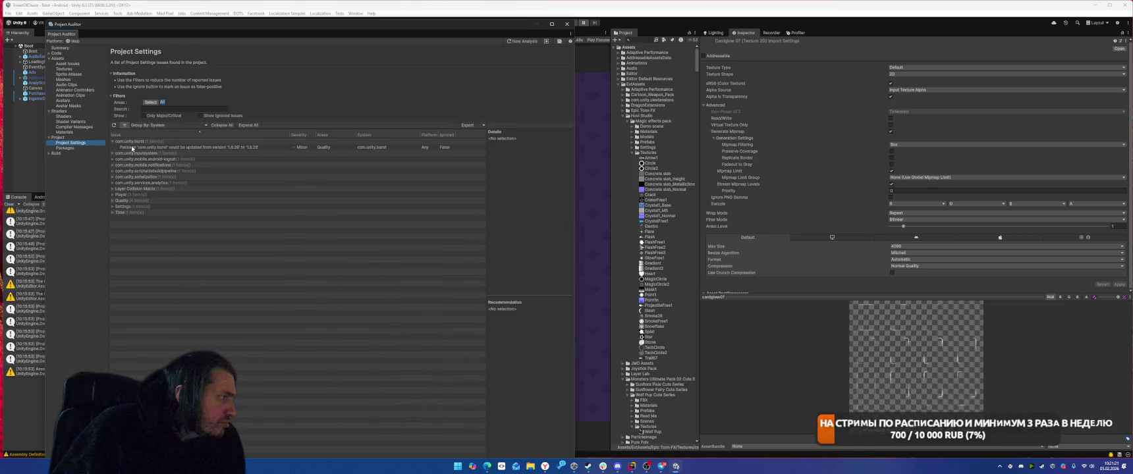
click(173, 147)
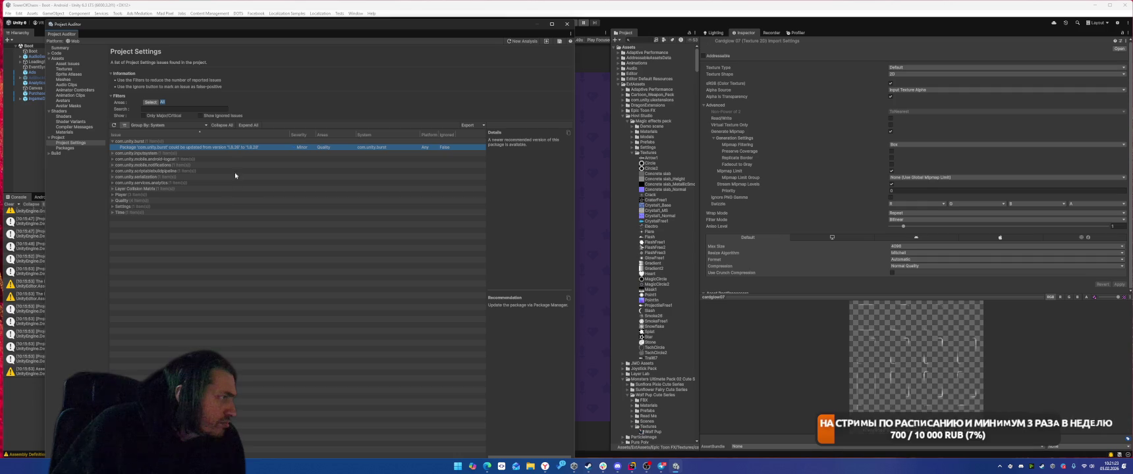
key(Down)
key(Right)
key(Down)
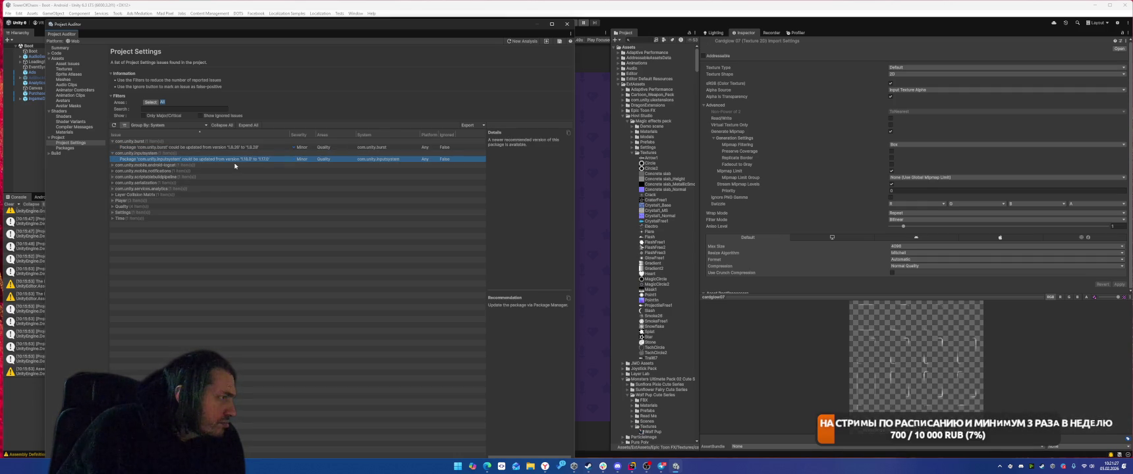
key(Down)
key(Right)
key(Down)
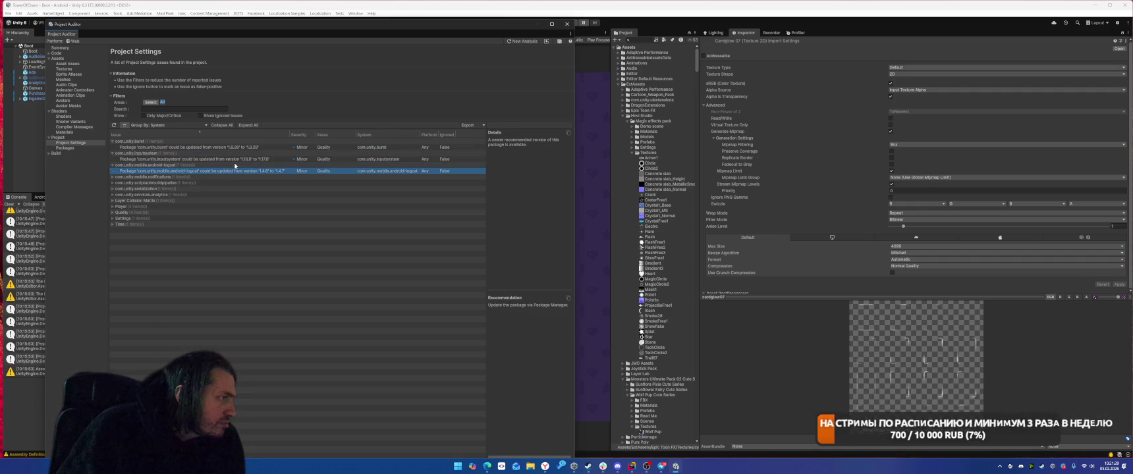
Step: Expand and inspect the notifications and scriptablebuildpipeline package update issues
key(Down)
key(Right)
key(Down)
key(Down)
key(Right)
key(Down)
key(Down)
key(Up)
Step: Step through the serialization, services.analytics, Physics2D Layer Collision Matrix and Player issues, reviewing Graphics Jobs disabled
key(Down)
key(Right)
key(Down)
key(Down)
key(Right)
key(Down)
key(Down)
key(Right)
key(Down)
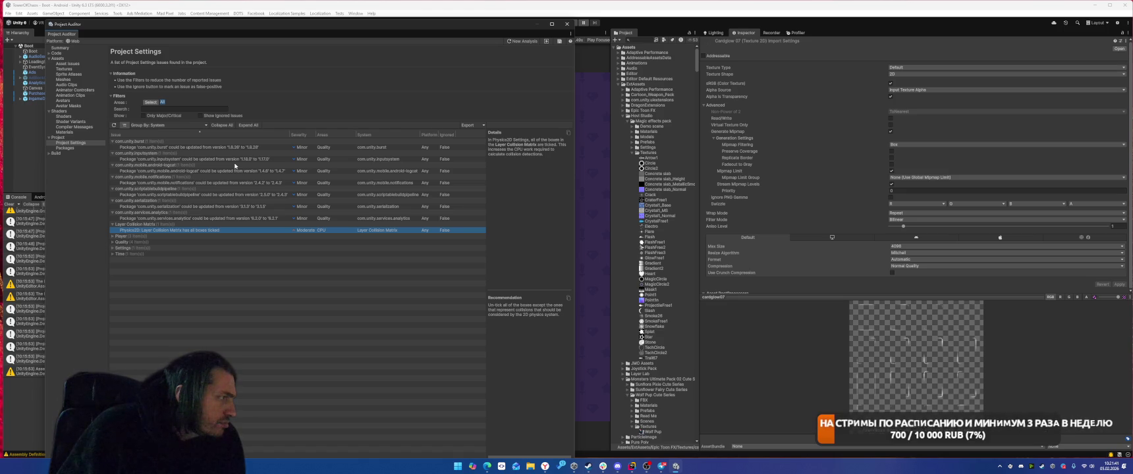
key(Down)
key(Right)
key(Down)
key(Down)
key(Down)
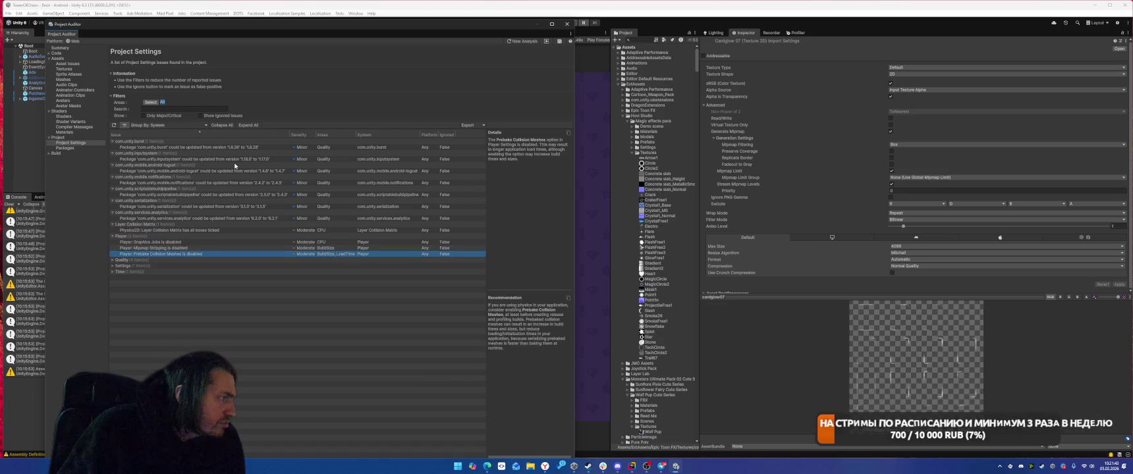
key(Up)
key(Up)
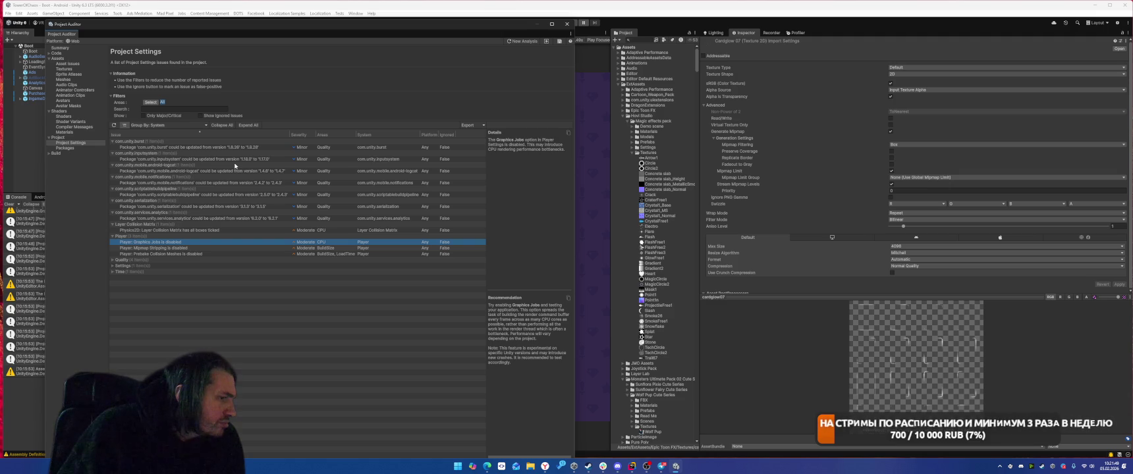
Step: Move the Project Auditor window to the right side and review the Mipmap Stripping and Prebake Collision Meshes issues
drag(330, 25, 1053, 63)
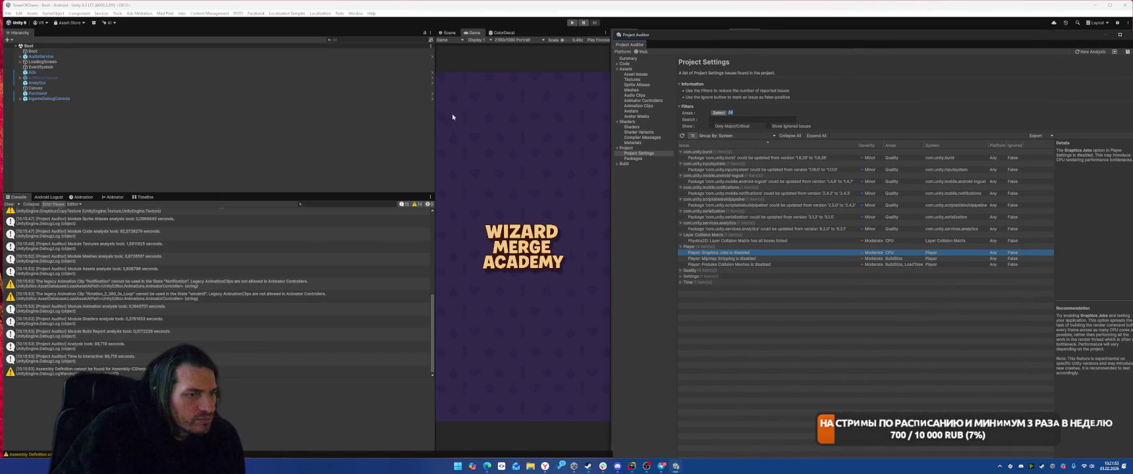
key(Down)
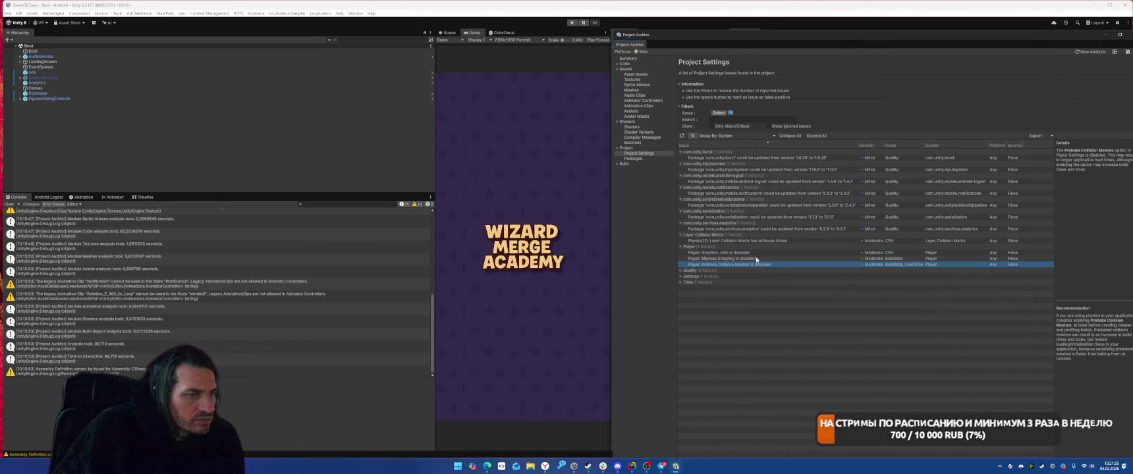
key(Down)
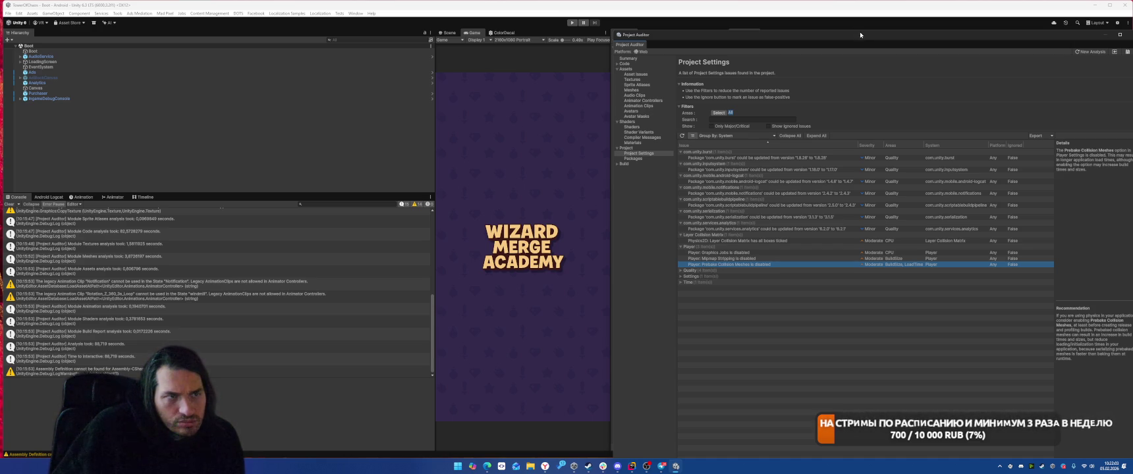
mouse_move(852, 37)
mouse_down()
mouse_move(800, 25)
mouse_move(813, 29)
mouse_up()
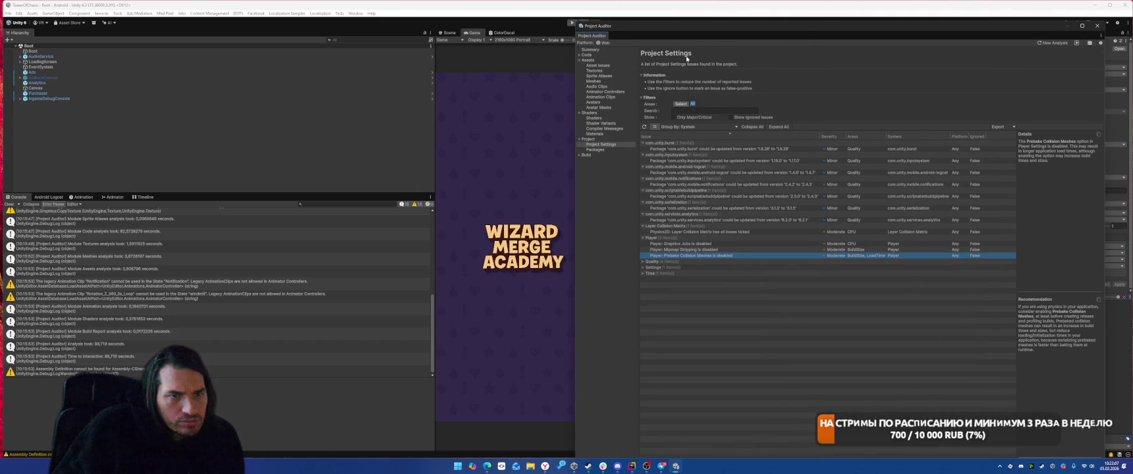
click(9, 13)
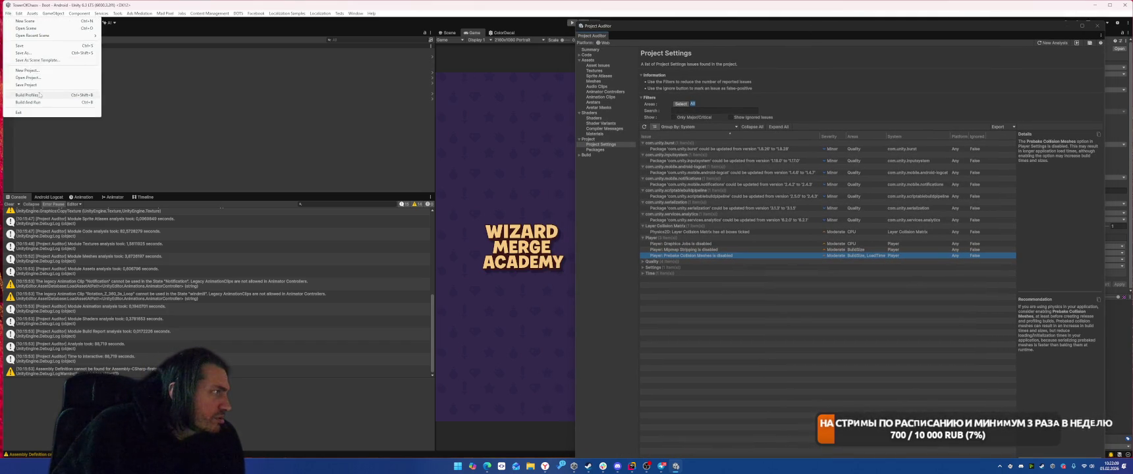
Step: Open the Player settings from Build Profiles and close the Build Profiles window
click(30, 105)
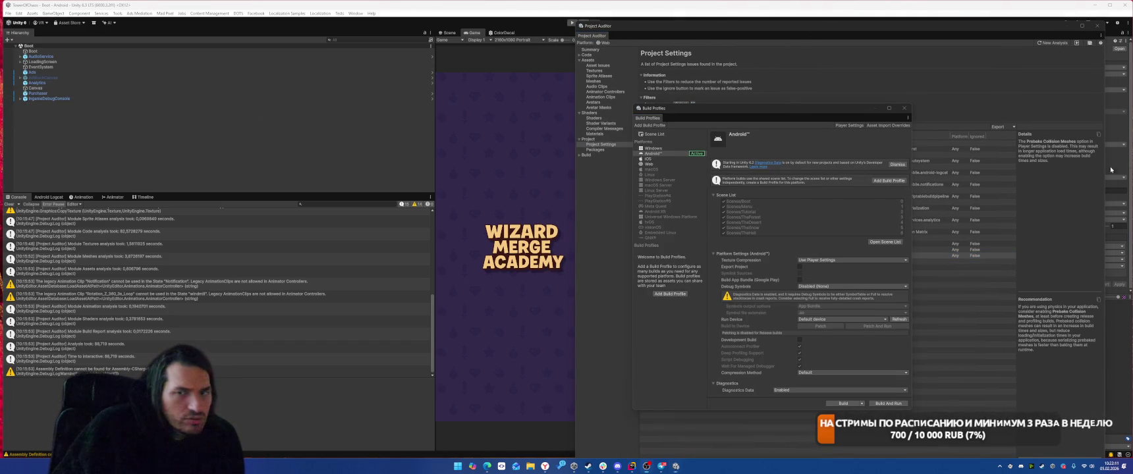
right_click(1057, 169)
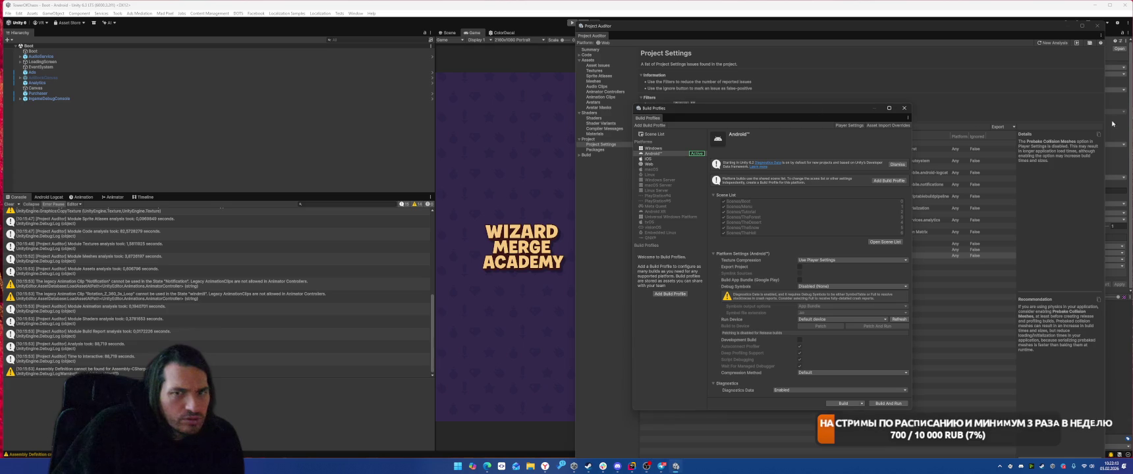
click(850, 125)
drag(62, 36, 63, 53)
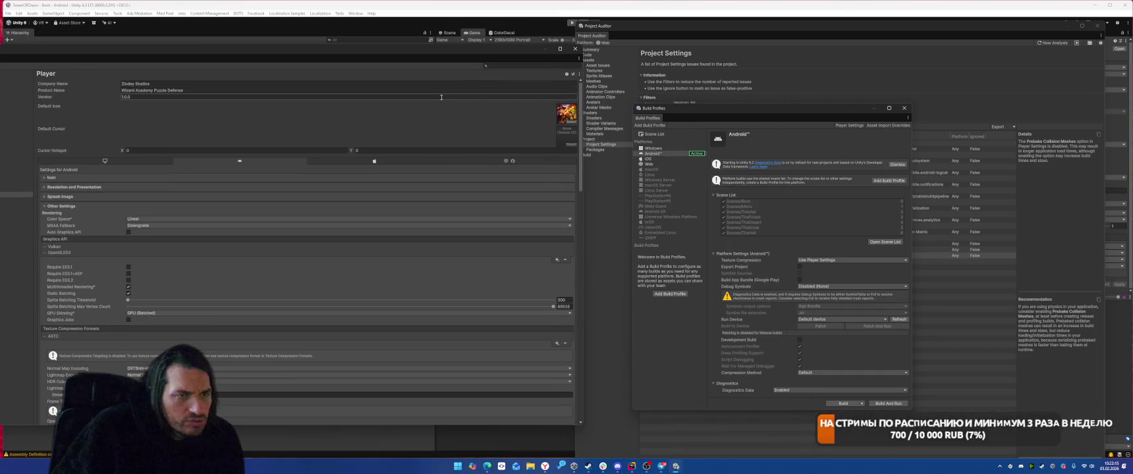
click(905, 108)
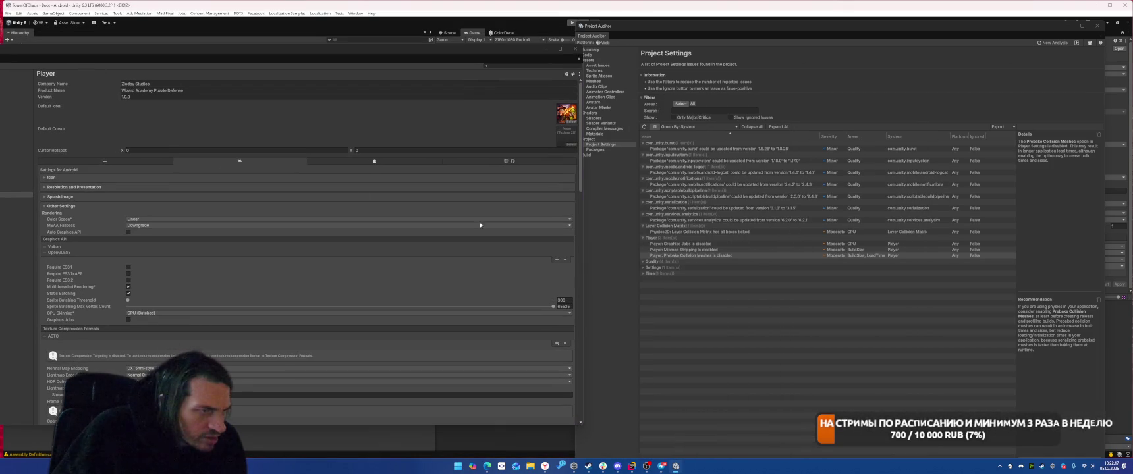
Step: Enable Graphics Jobs and Texture Mipmap Stripping, then close the Player settings window
click(128, 320)
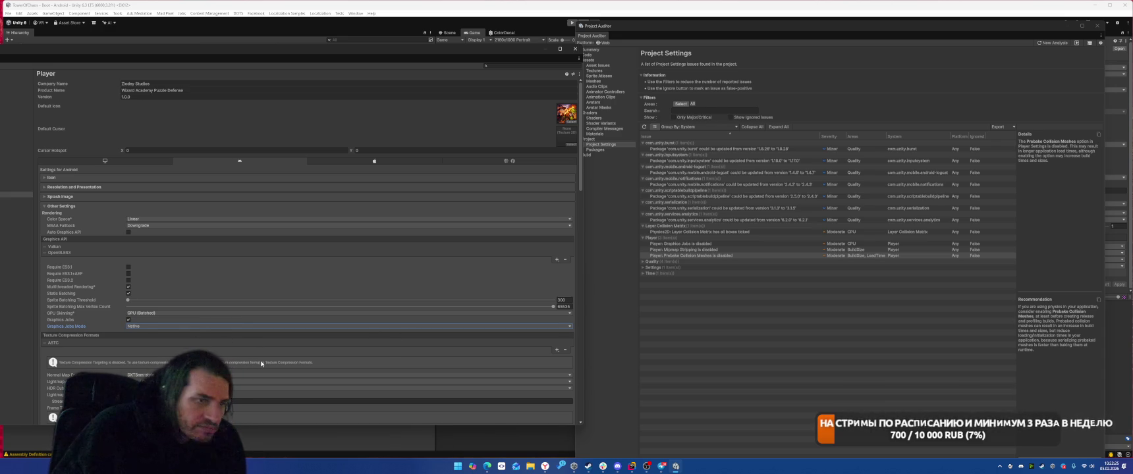
scroll(259, 315, down, 3)
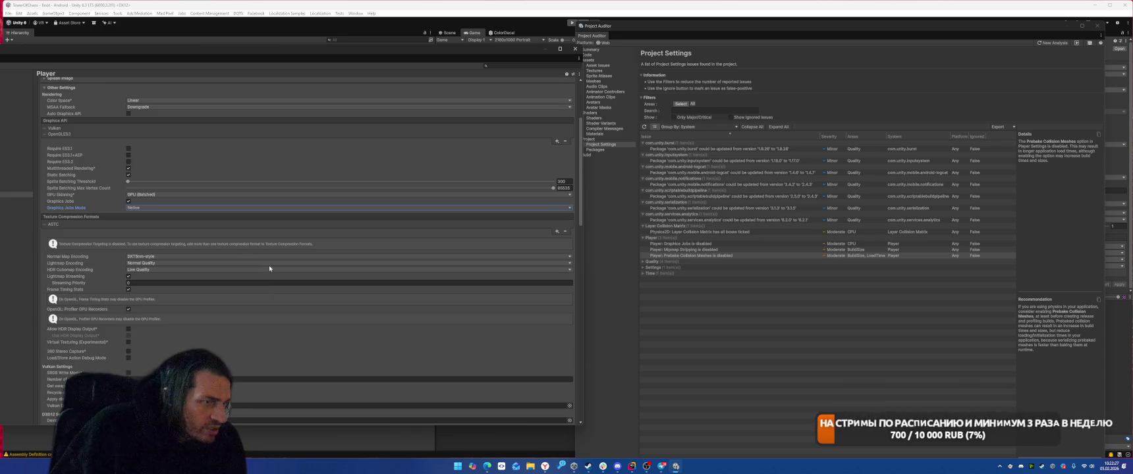
scroll(269, 348, down, 6)
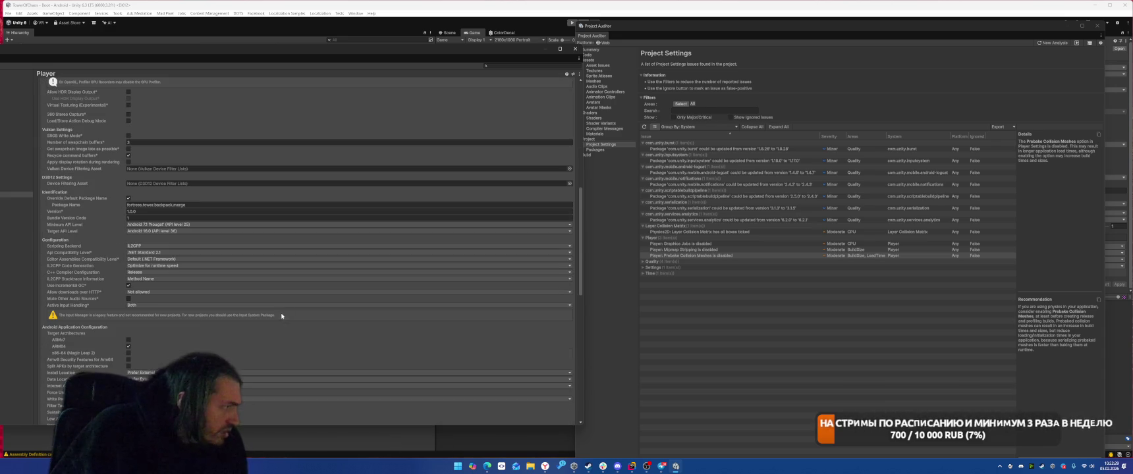
click(669, 249)
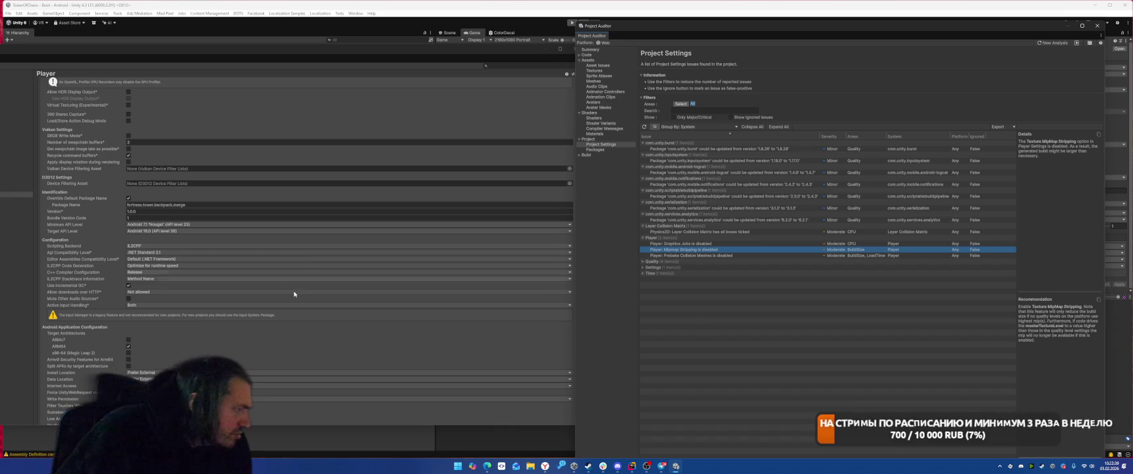
scroll(298, 334, down, 5)
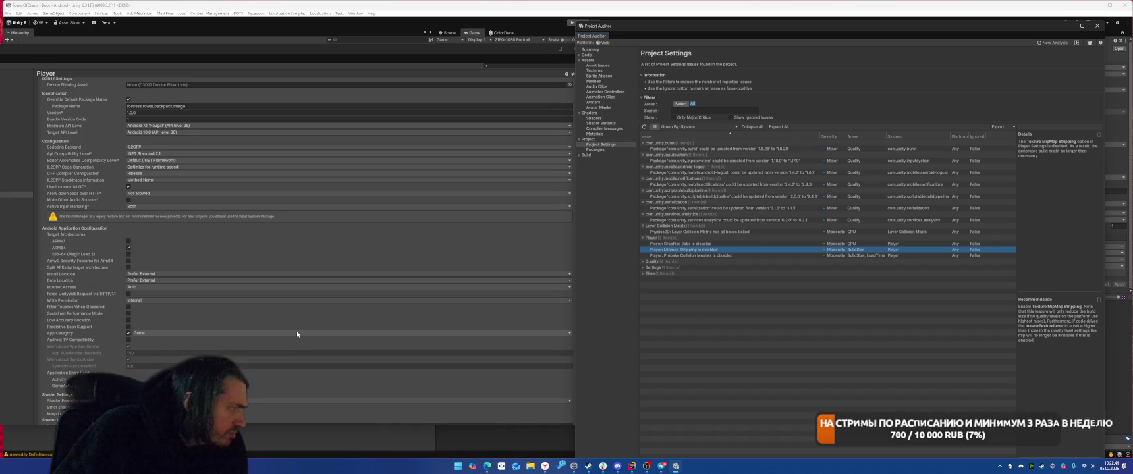
scroll(296, 330, down, 15)
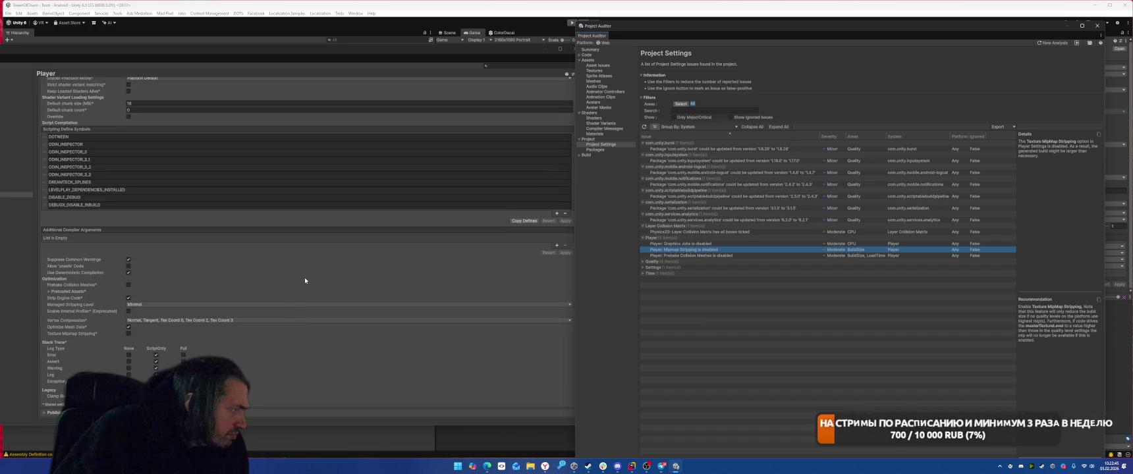
click(129, 333)
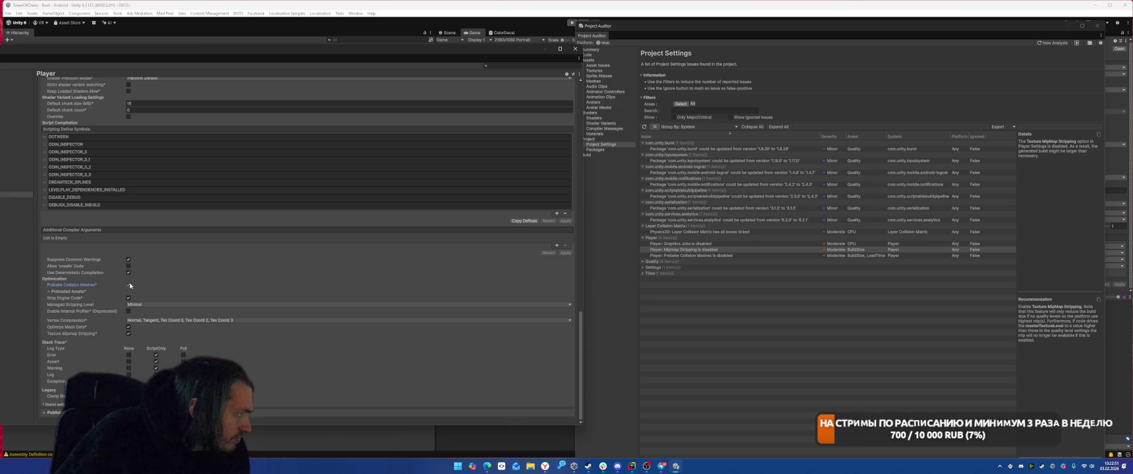
click(75, 291)
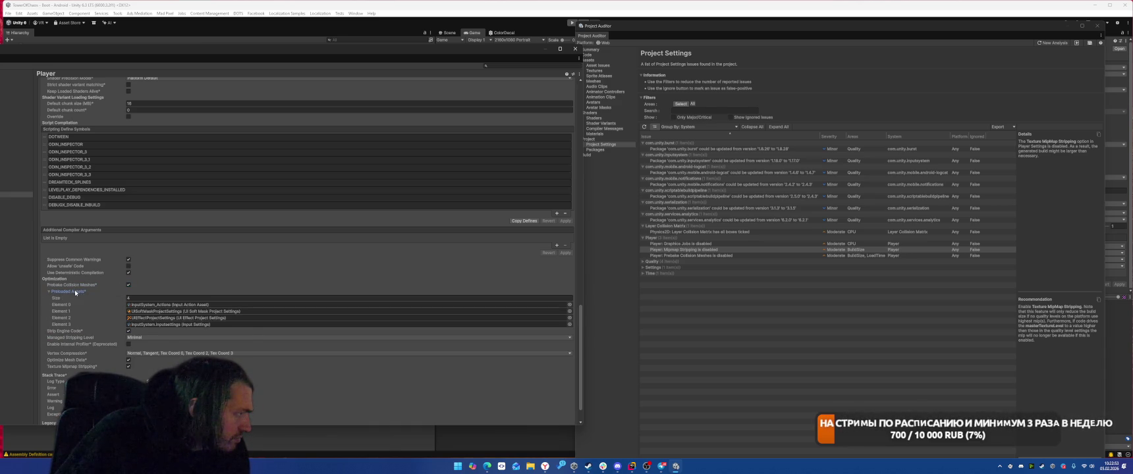
click(75, 290)
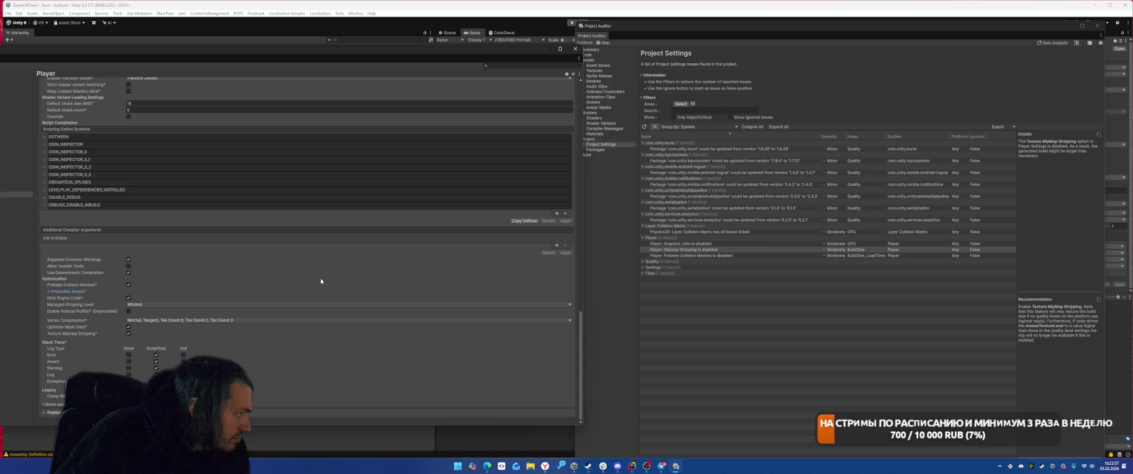
click(575, 48)
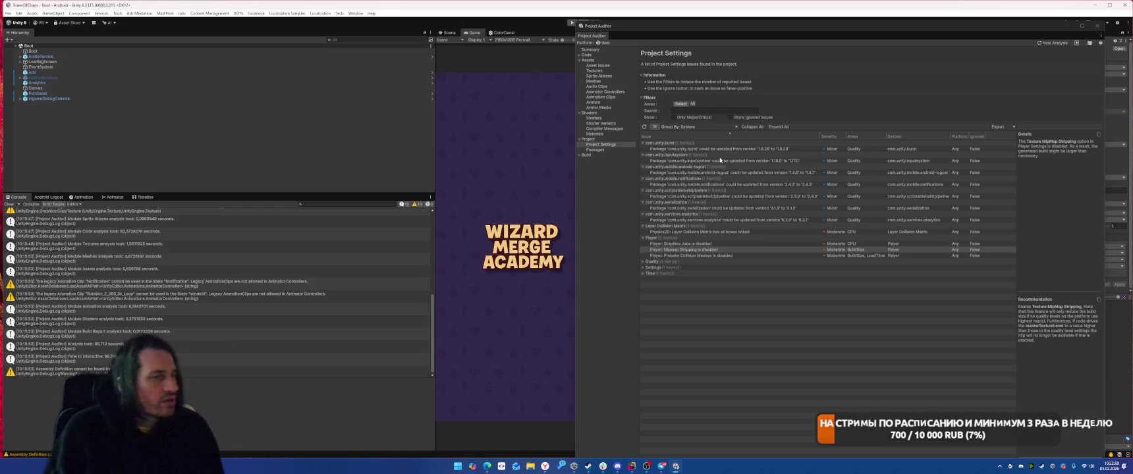
Step: Expand the Quality issues group and view the Async Upload Buffer Size issue
click(643, 261)
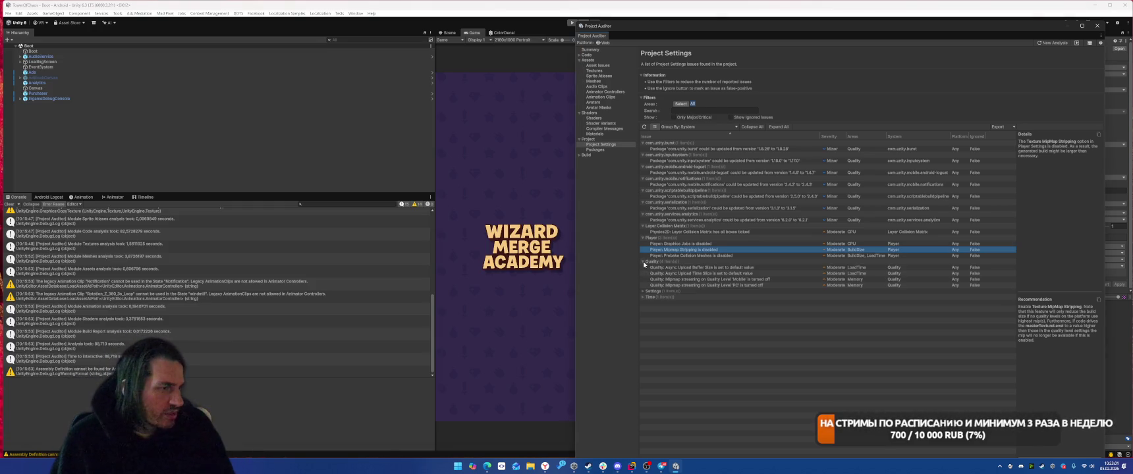
click(698, 267)
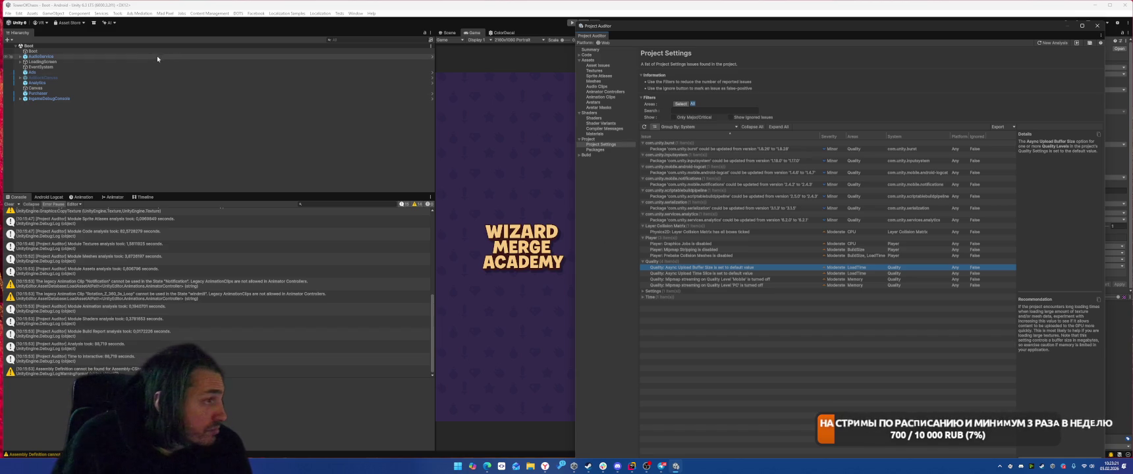
click(18, 13)
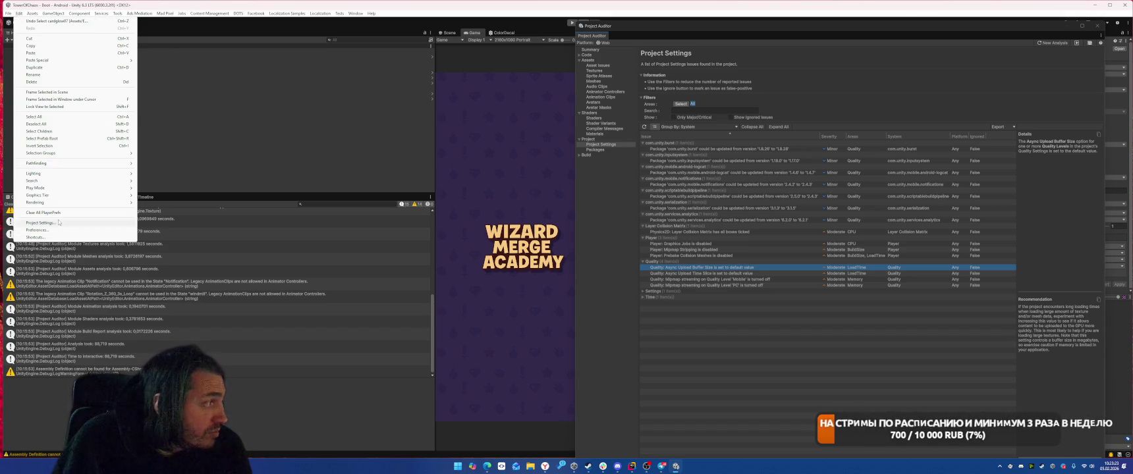
Step: Open the Quality settings page and turn on Mipmap Streaming for the Mobile level
click(66, 233)
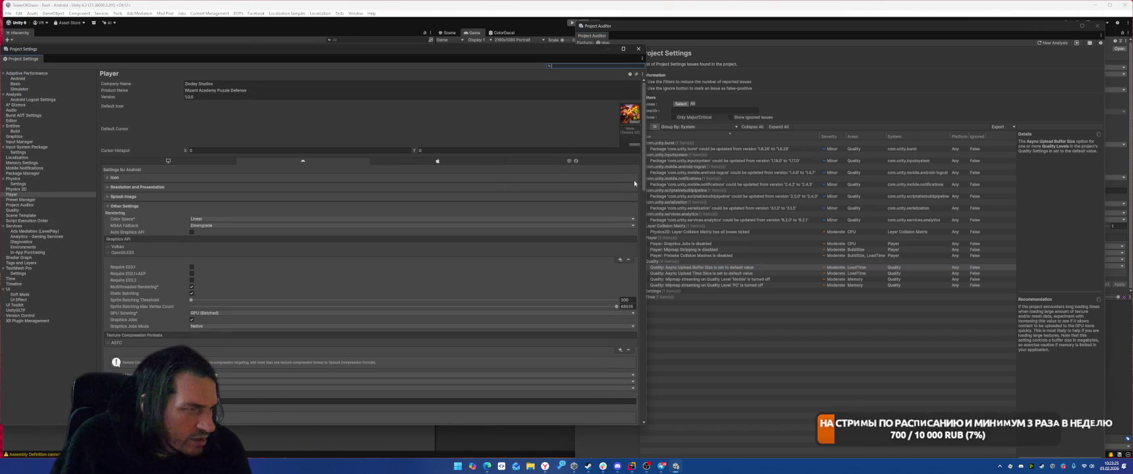
drag(645, 186, 538, 186)
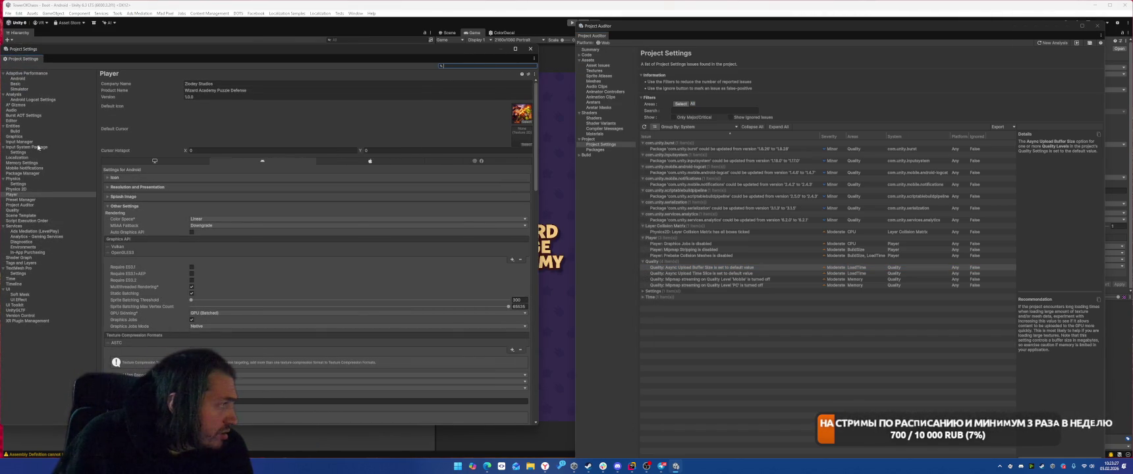
click(21, 211)
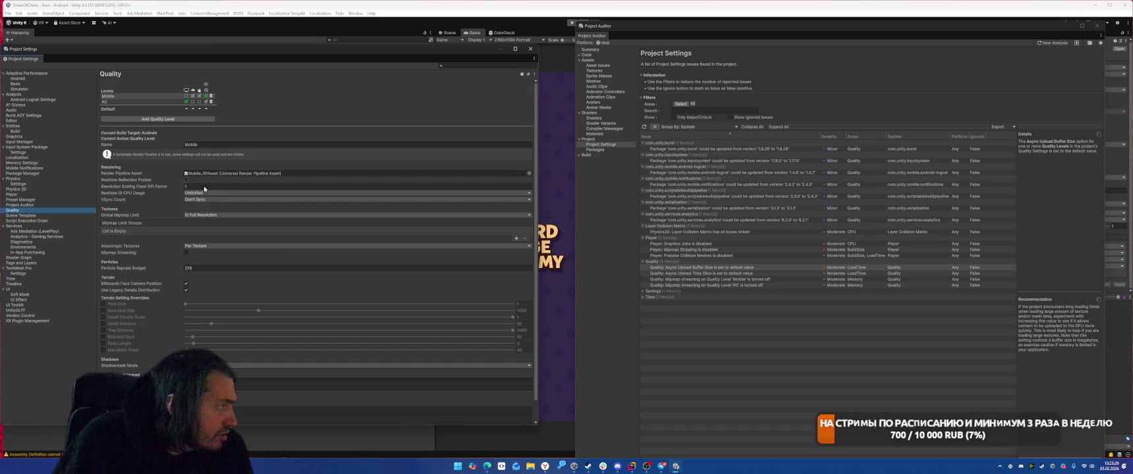
scroll(322, 269, down, 2)
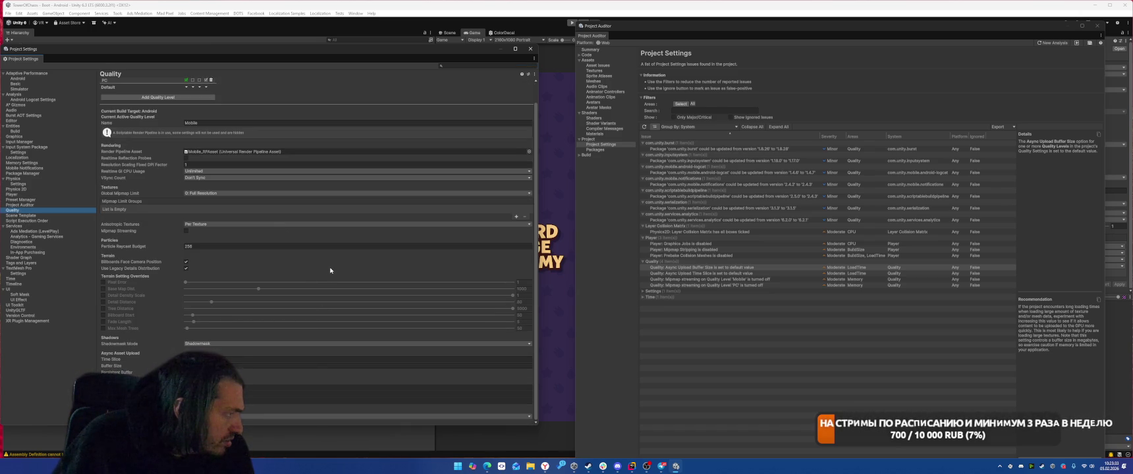
click(290, 366)
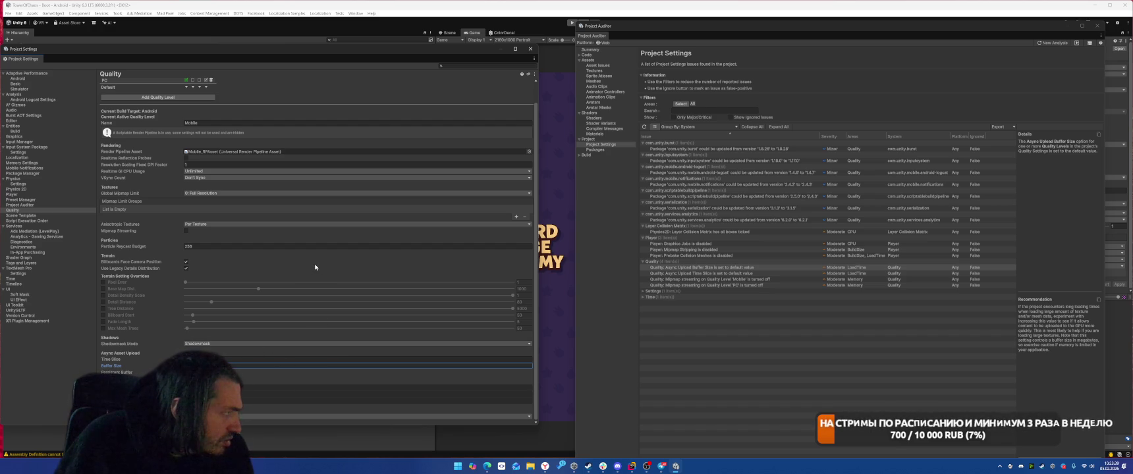
click(185, 230)
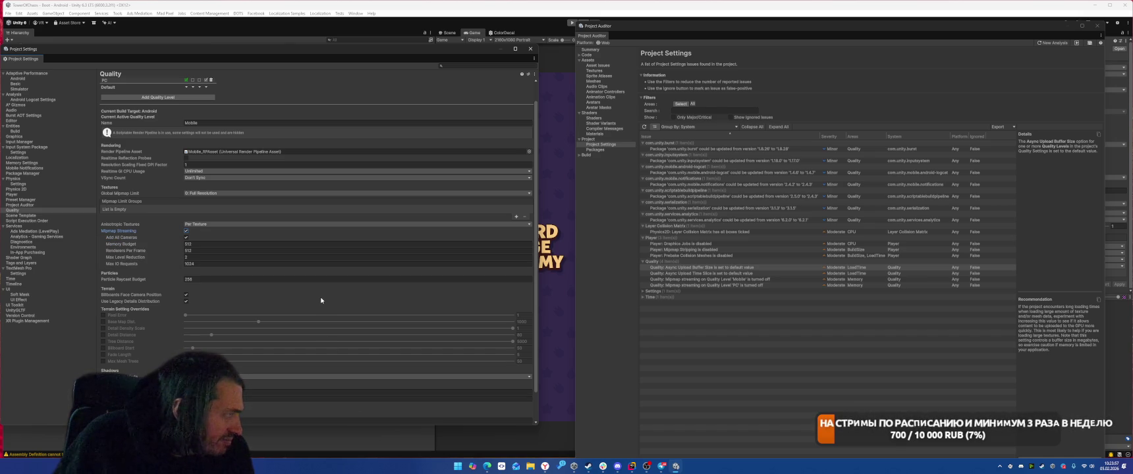
Step: Untick Billboards Face Camera Position, keeping Shadowmask as the shadowmask mode
scroll(320, 297, down, 3)
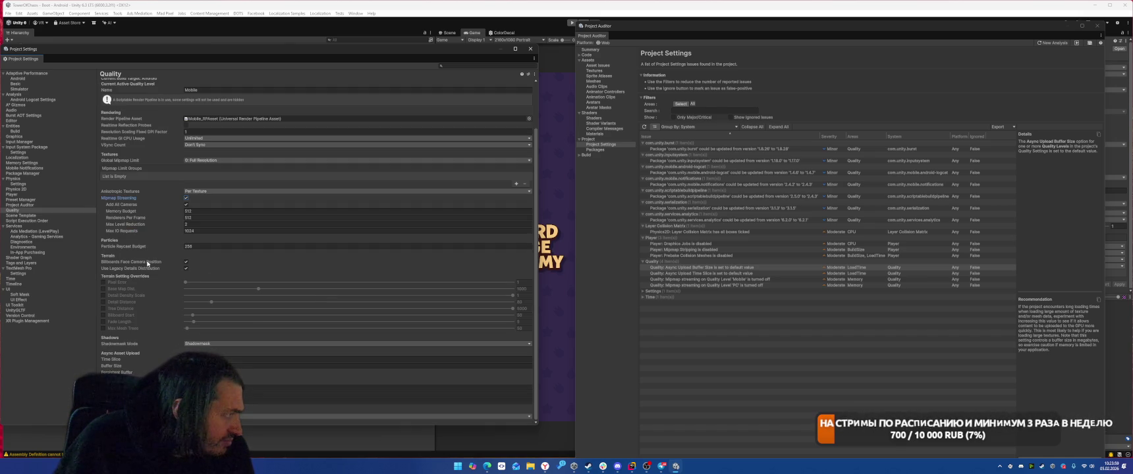
mouse_move(147, 264)
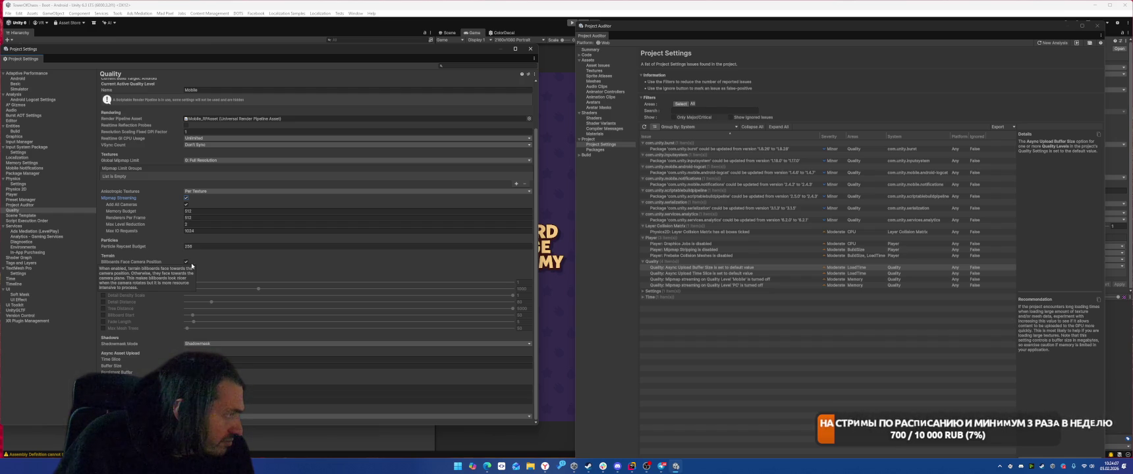
click(187, 262)
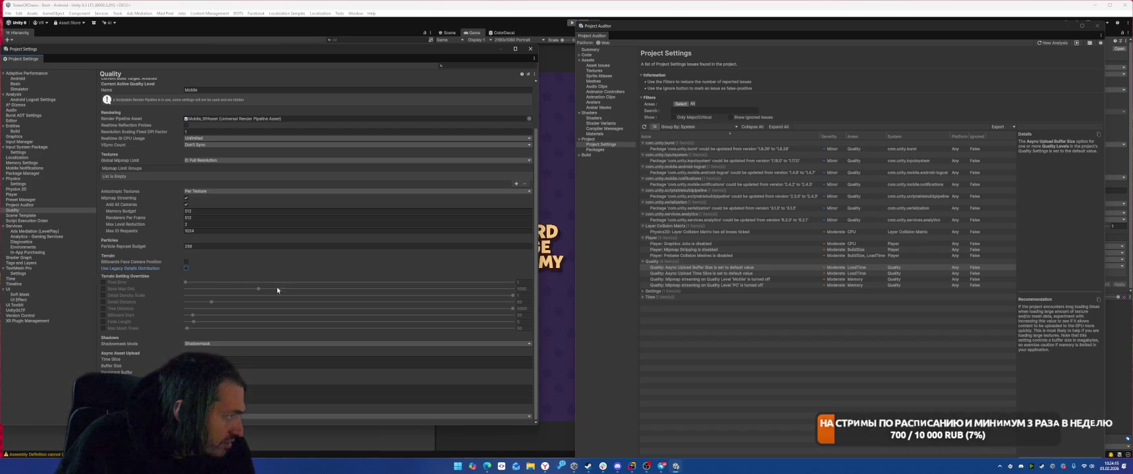
click(187, 344)
click(157, 344)
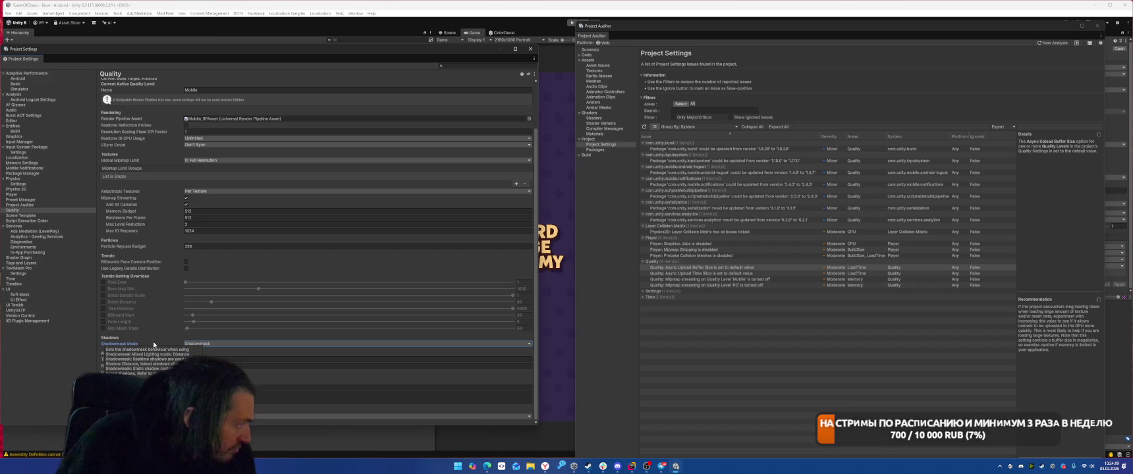
Step: Set Realtime GI CPU Usage to Low
mouse_move(129, 145)
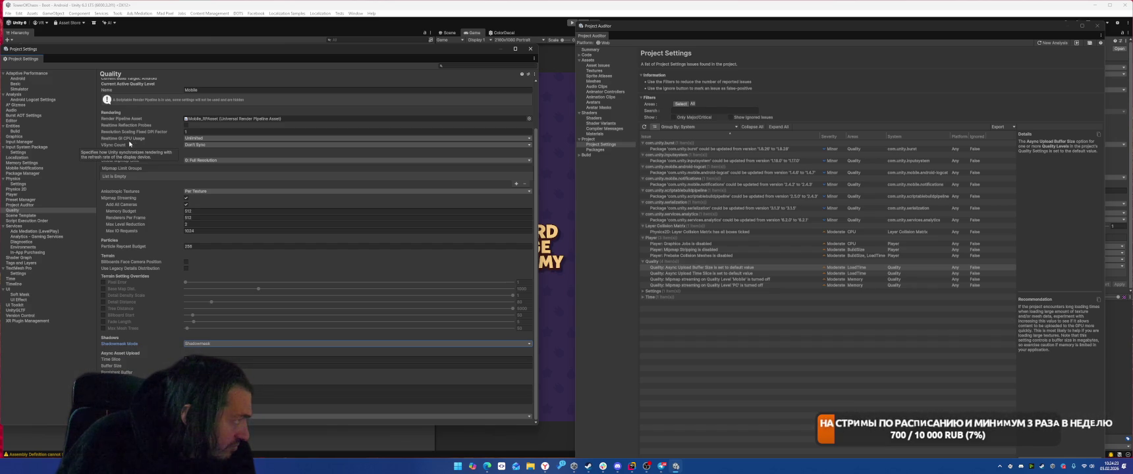
click(205, 139)
click(145, 142)
mouse_move(149, 140)
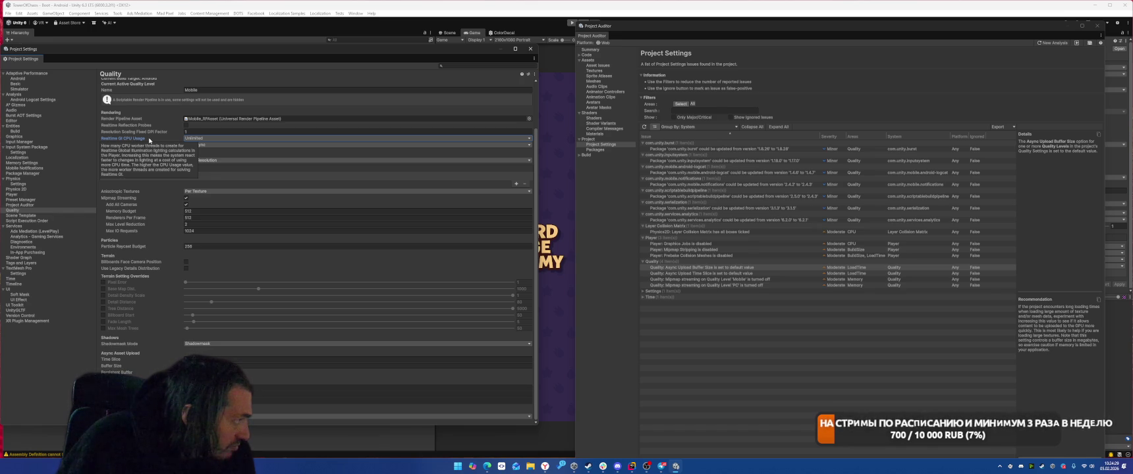
click(191, 138)
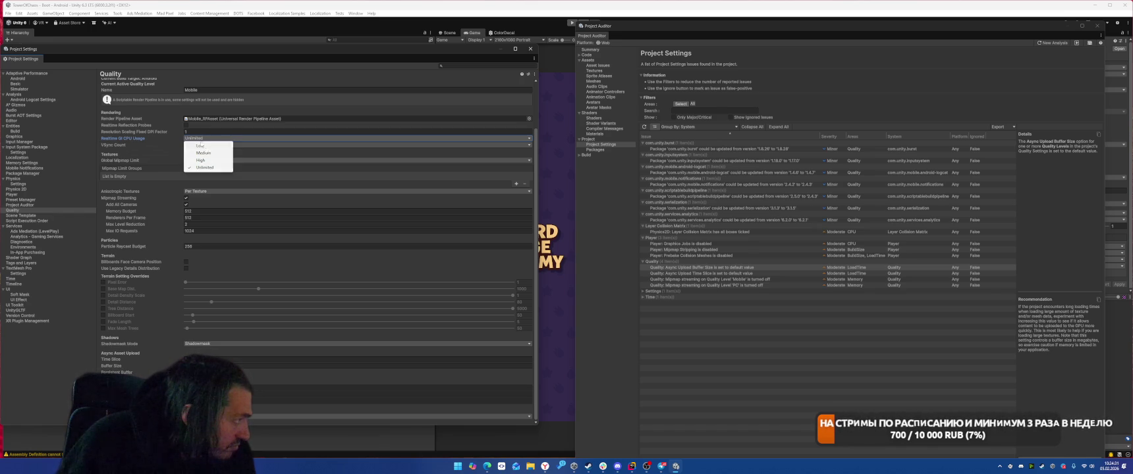
click(201, 149)
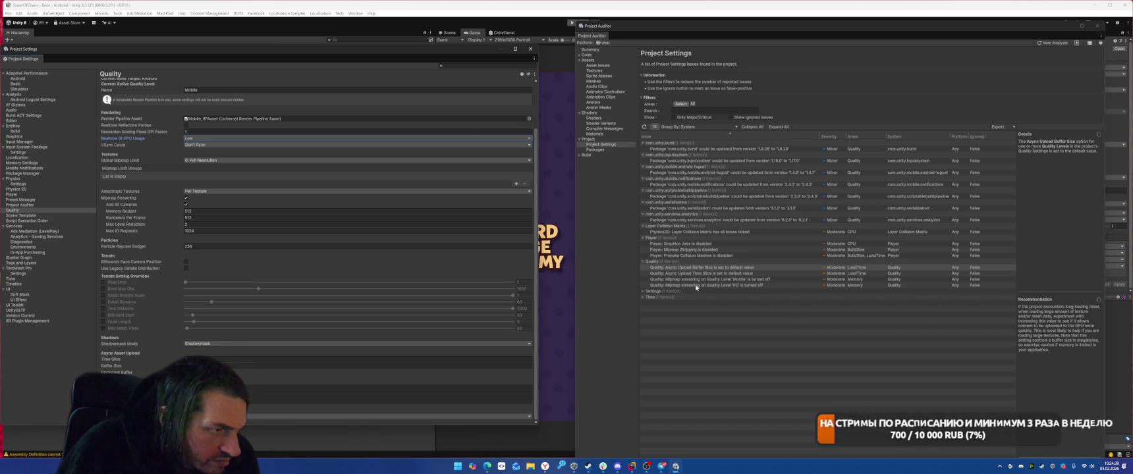
Step: Delete the PC quality level and expand the auditor's Settings issues group
scroll(238, 163, up, 3)
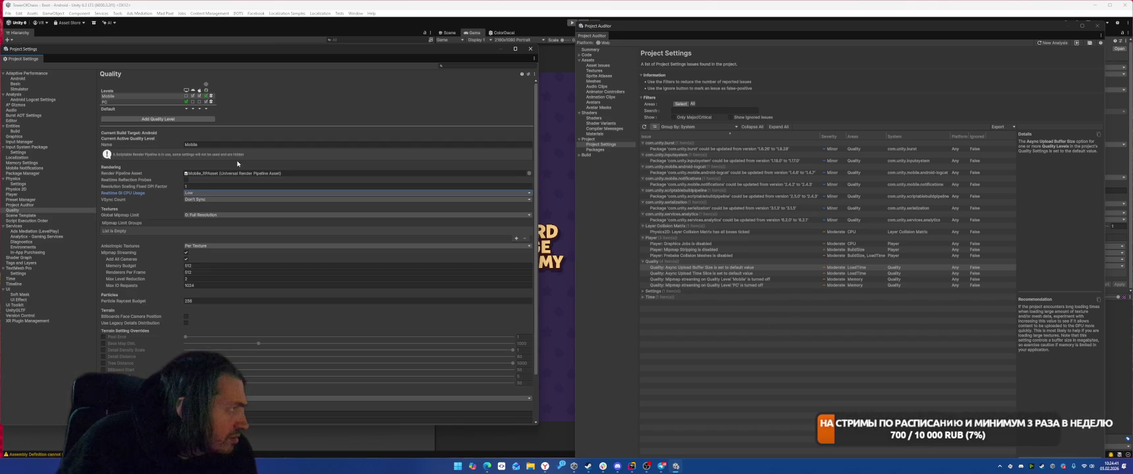
click(141, 102)
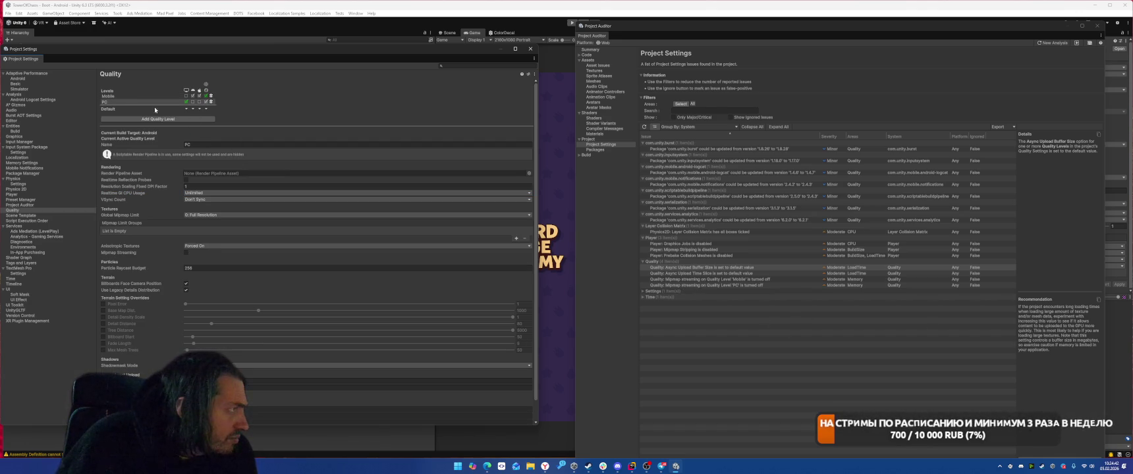
click(210, 102)
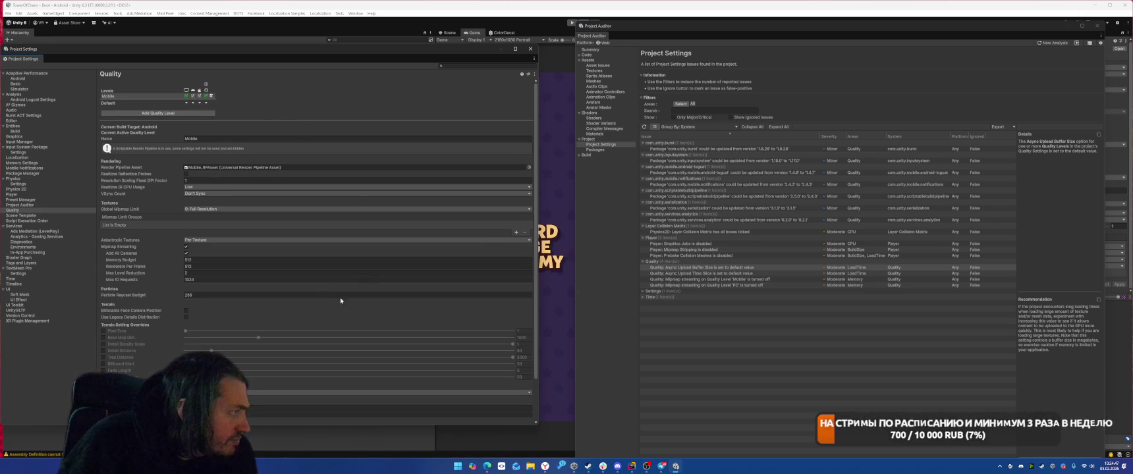
scroll(239, 330, down, 3)
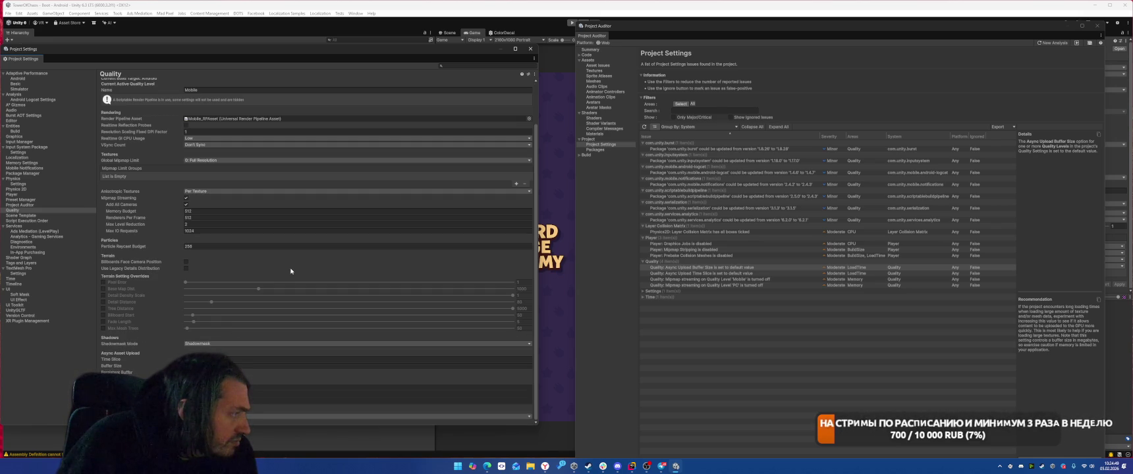
scroll(290, 270, up, 3)
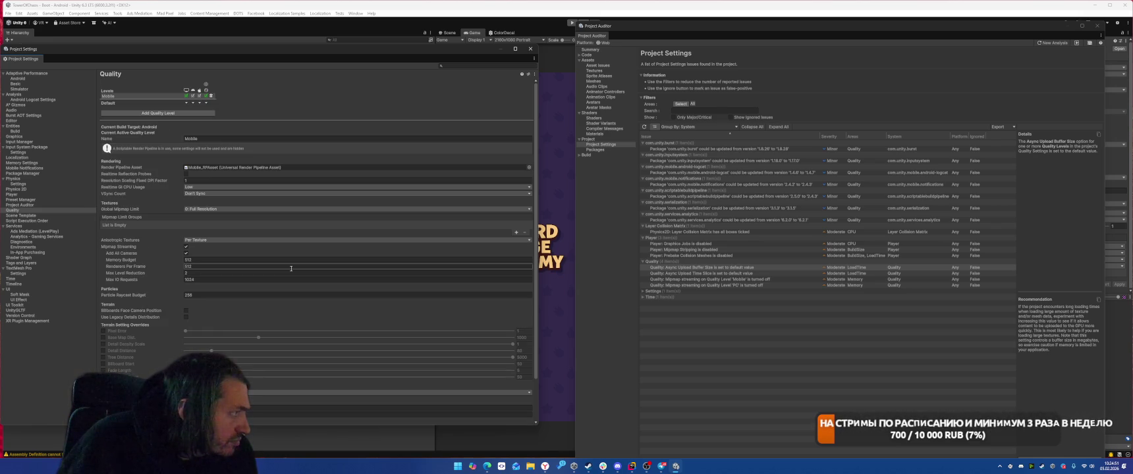
click(644, 293)
click(643, 292)
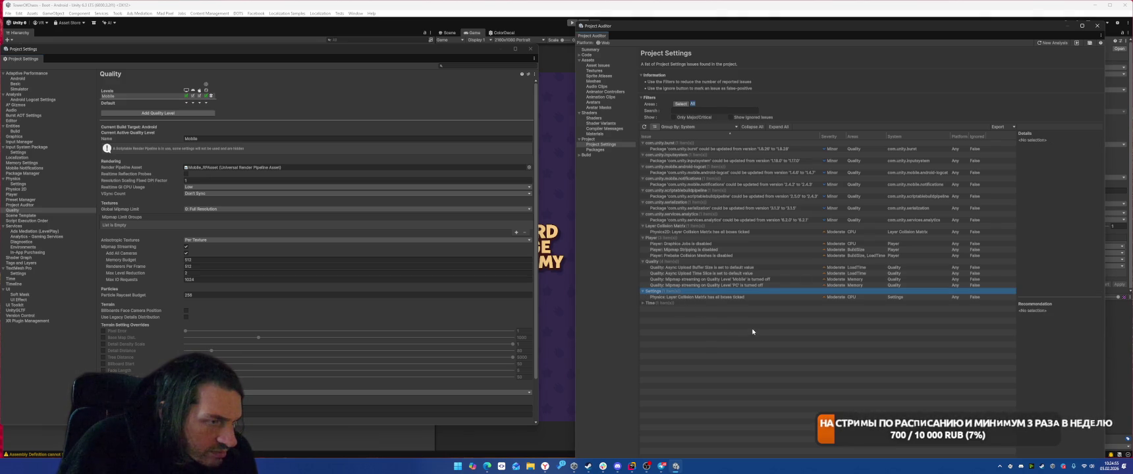
Step: Make Default collide with Default, Students and Battlefield, and stop UI colliding with Students
click(701, 298)
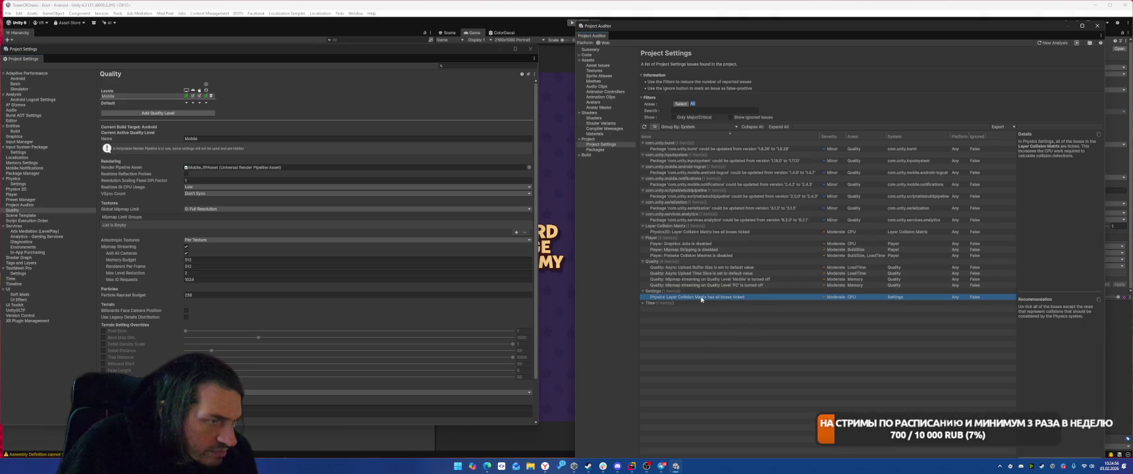
click(24, 183)
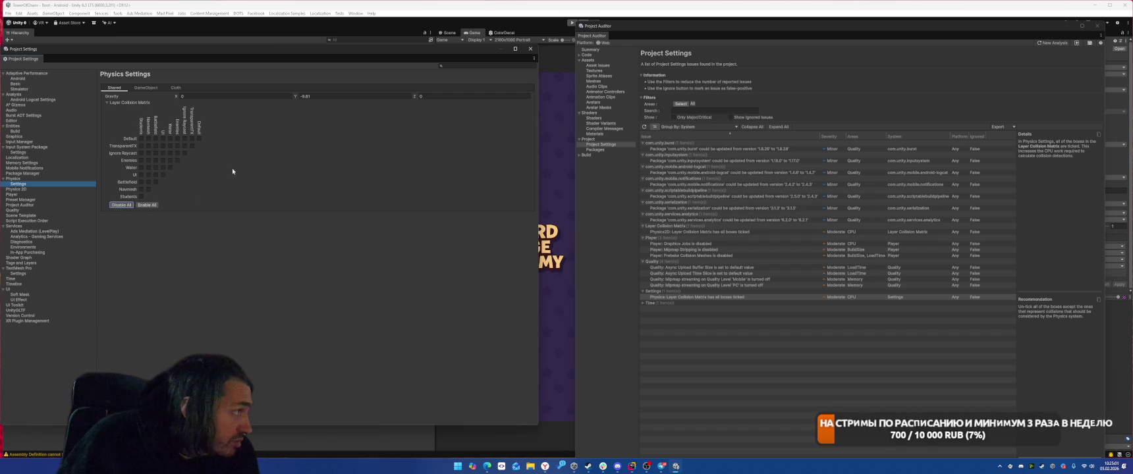
click(199, 138)
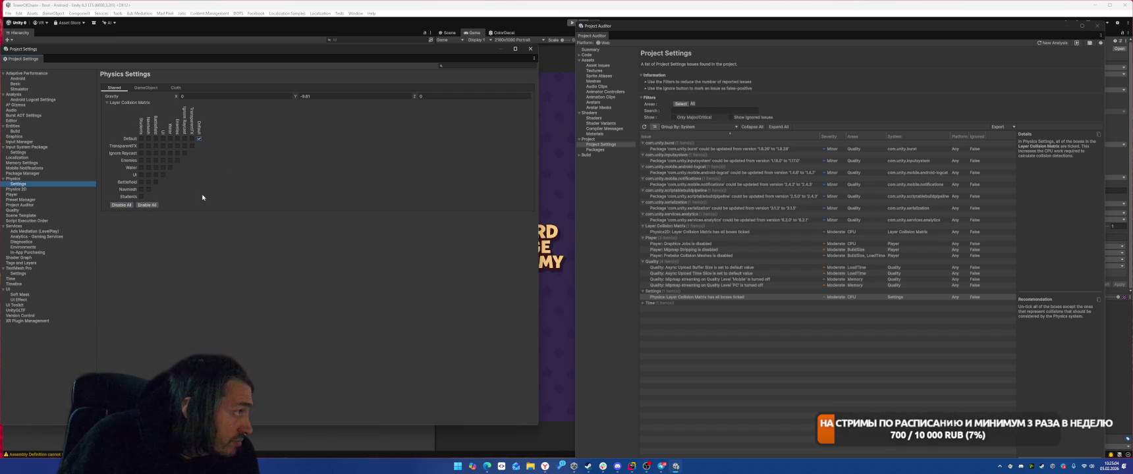
click(141, 139)
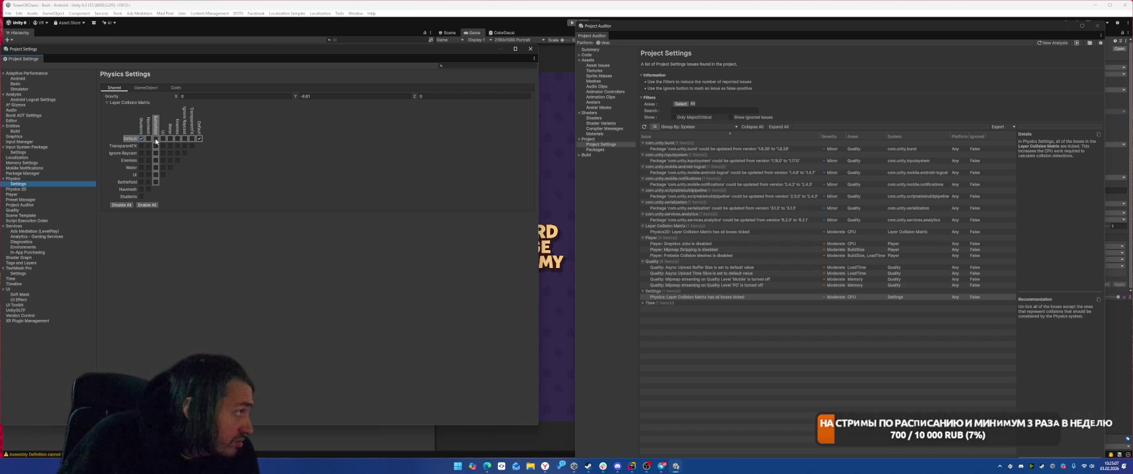
click(156, 139)
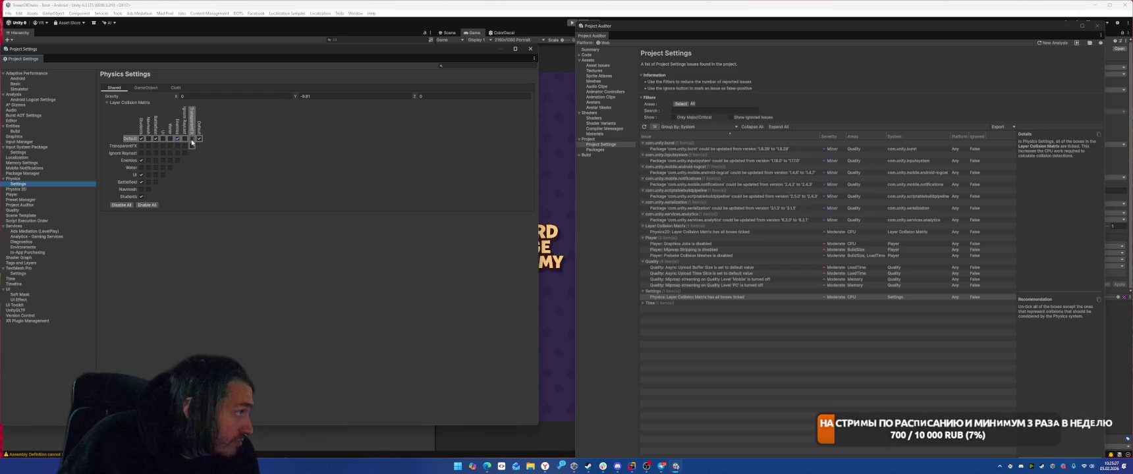
click(141, 174)
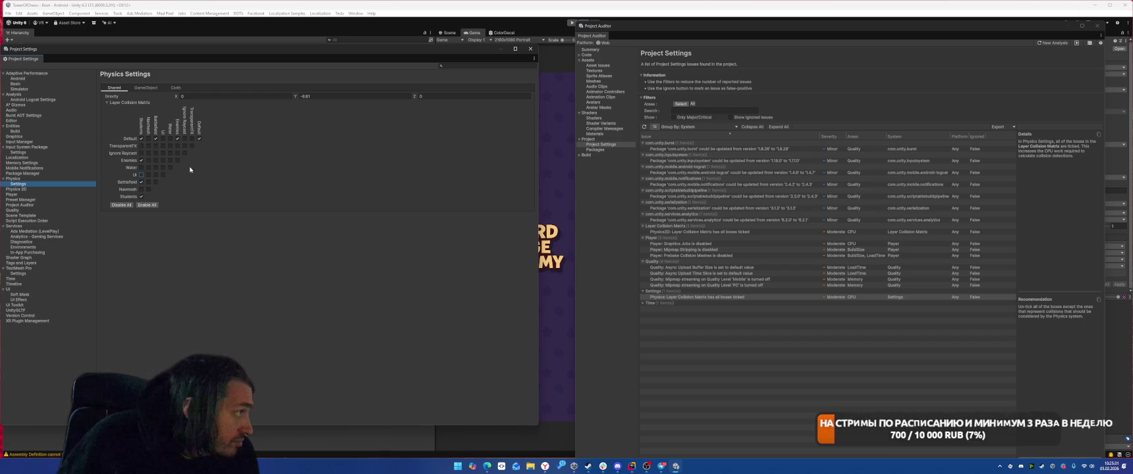
click(145, 88)
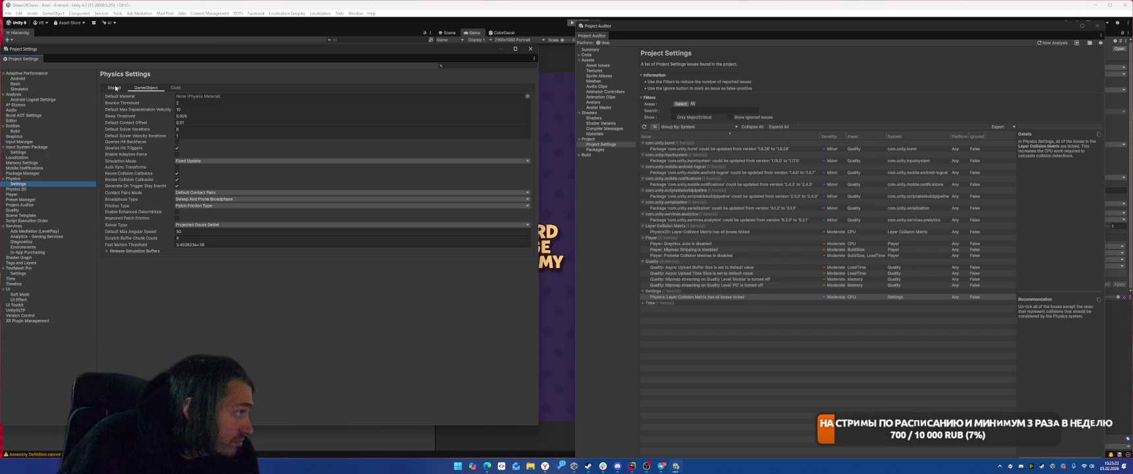
Step: Expand the Time issues group and inspect the Fixed Timestep issue
click(115, 87)
click(654, 303)
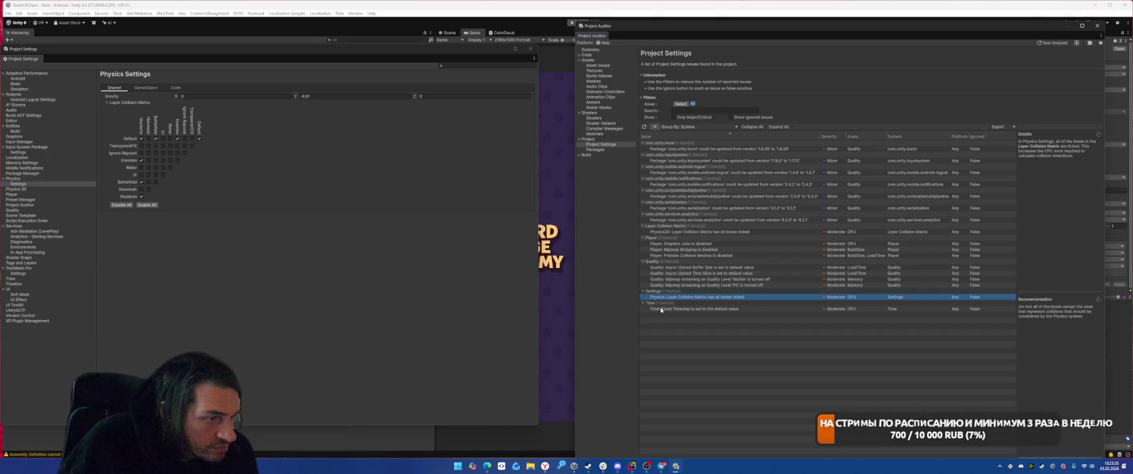
click(662, 309)
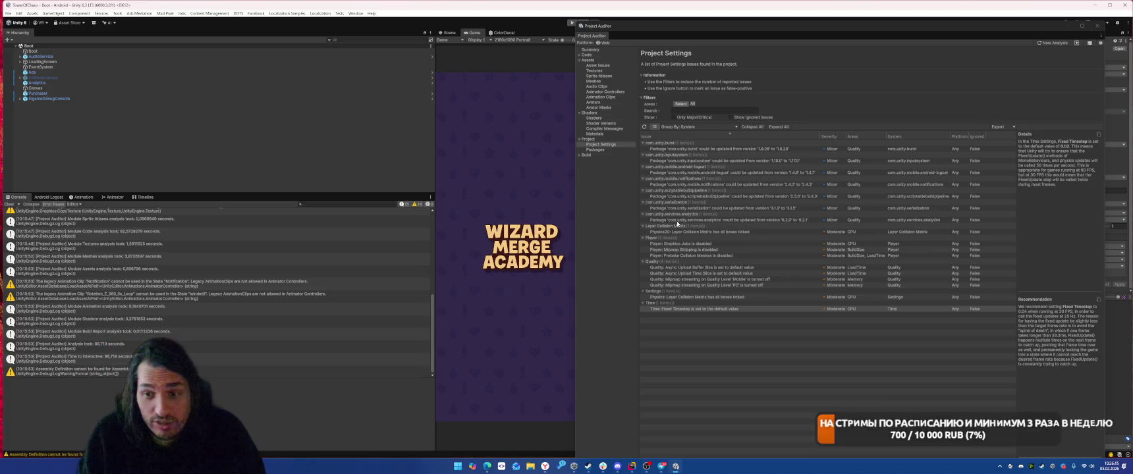
Step: Check the packages list, then open the empty Build Size report in Project Auditor
click(596, 149)
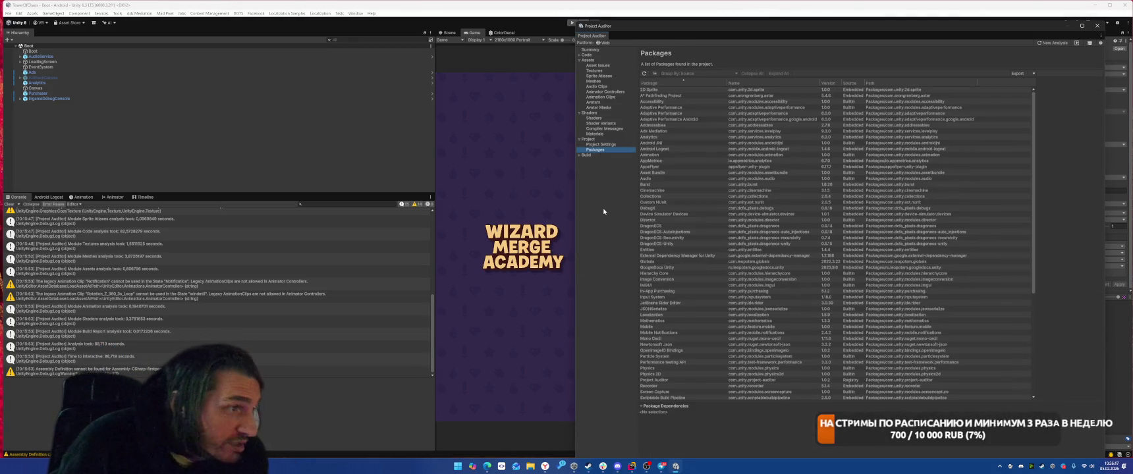
click(599, 144)
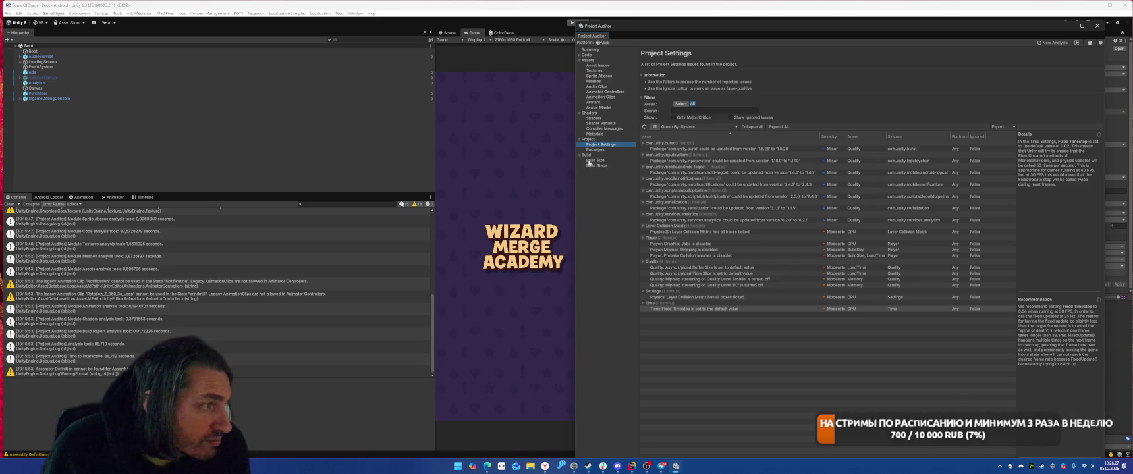
click(580, 154)
click(595, 160)
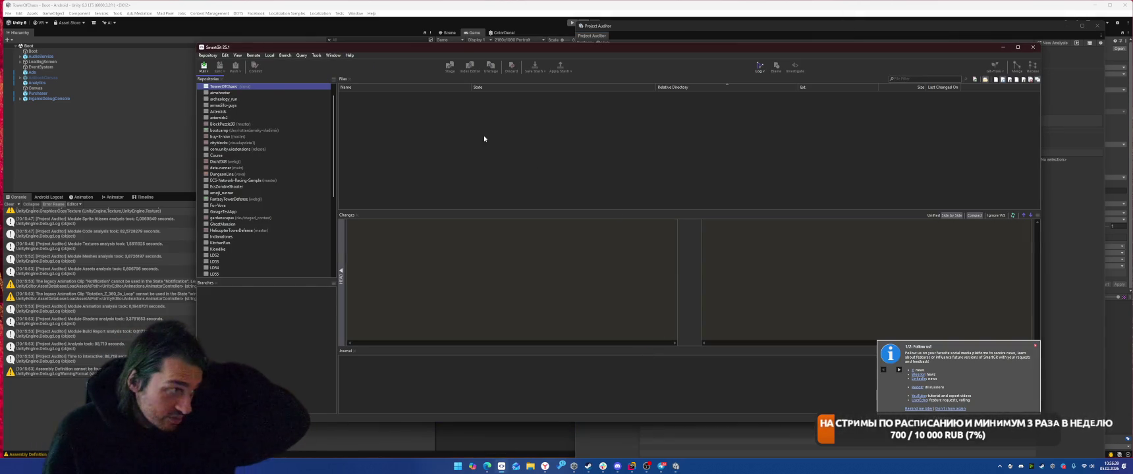
Step: Commit all modified files in SmartGit with an optimisation message, then return to Unity
click(81, 43)
click(8, 13)
key(Escape)
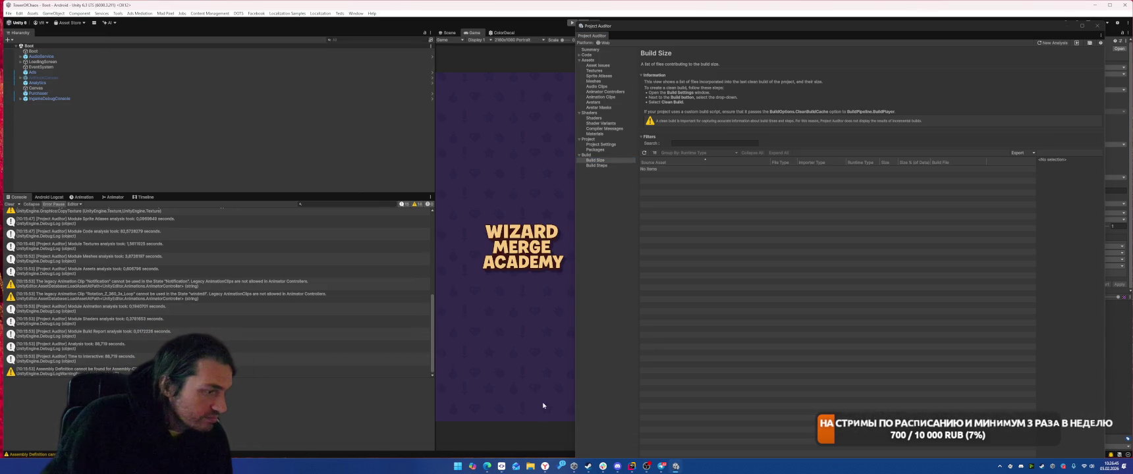
key(alt+Tab)
key(ctrl+a)
right_click(506, 145)
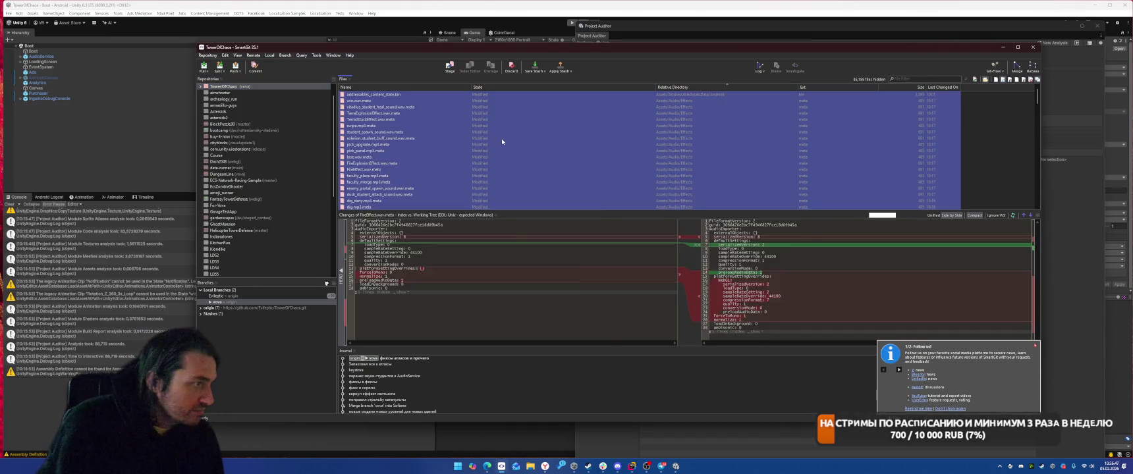
click(544, 175)
text(тимизация)
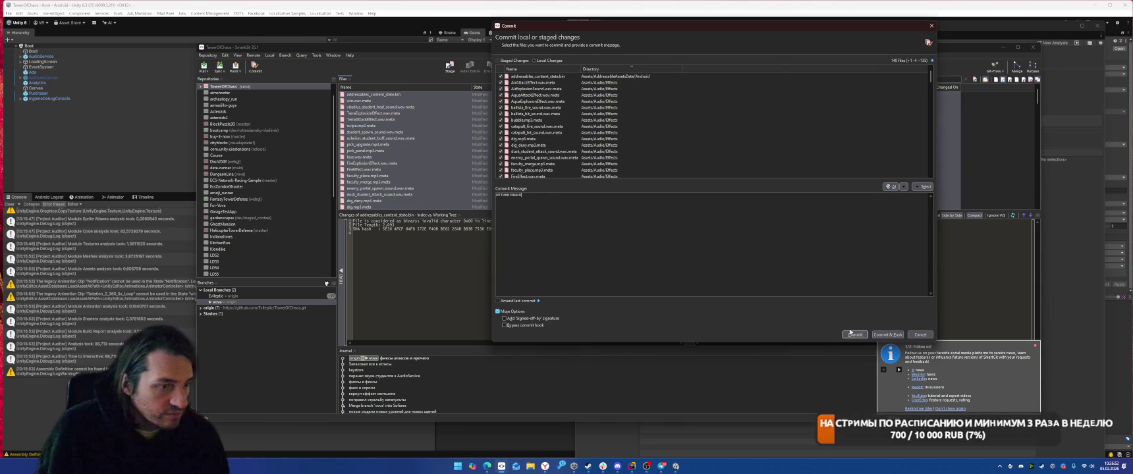
key(ctrl+Return)
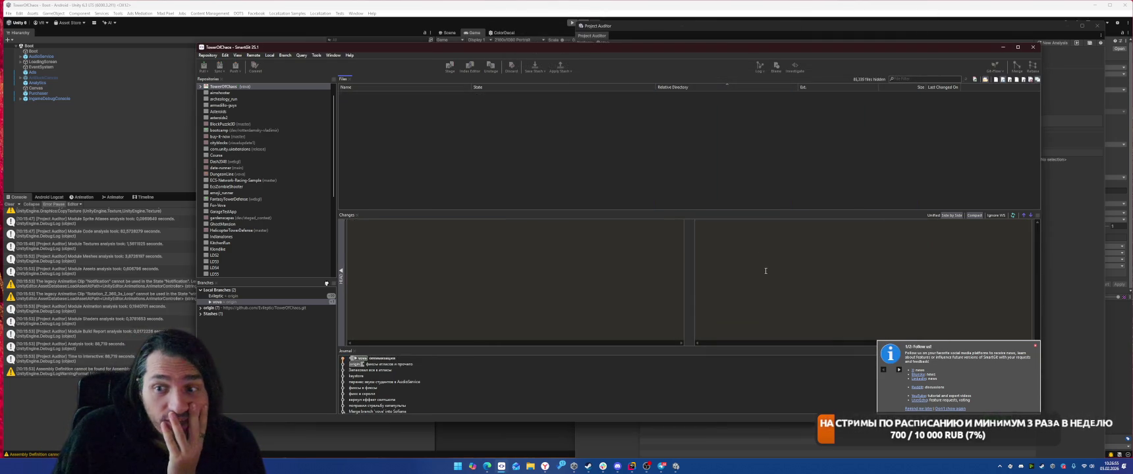
key(alt+Tab)
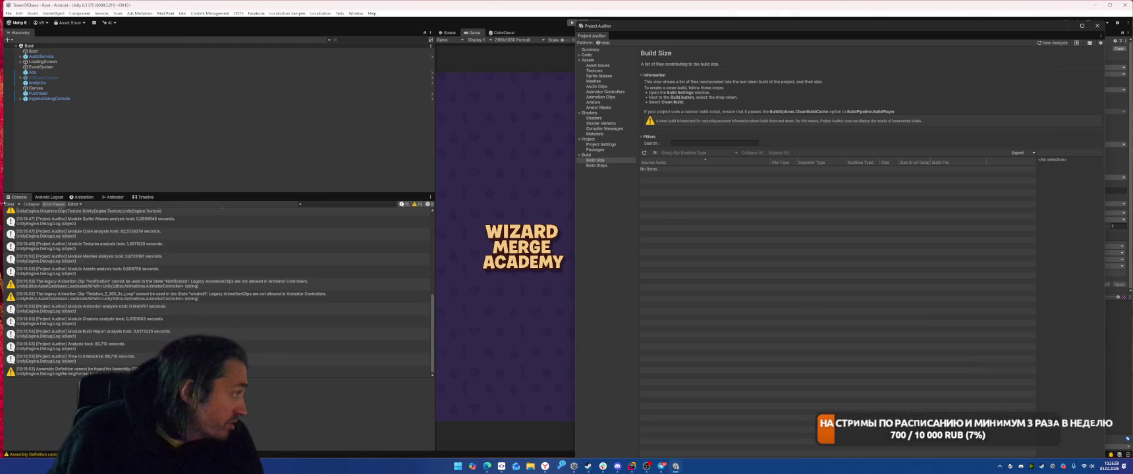
Step: Clear the console and build the Android player, overwriting the existing build file
click(9, 205)
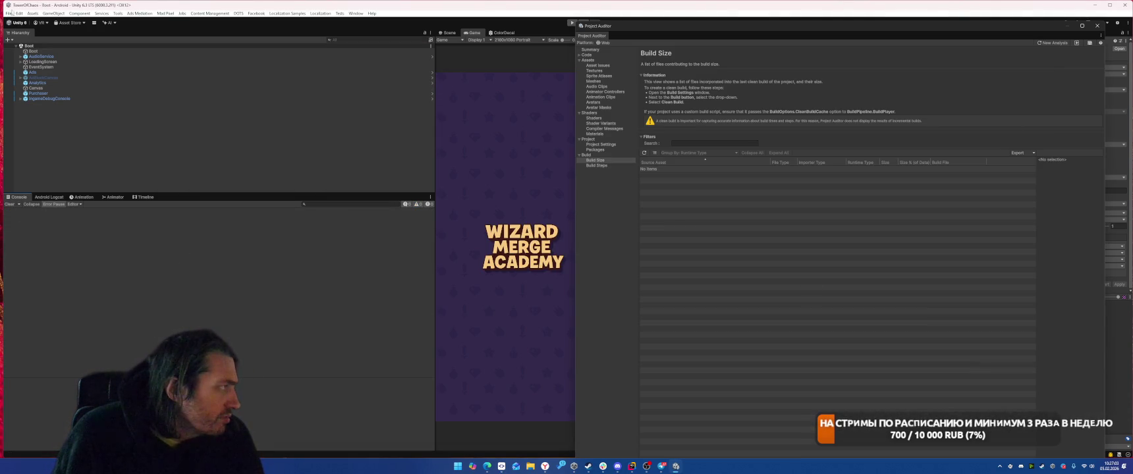
click(9, 13)
click(30, 98)
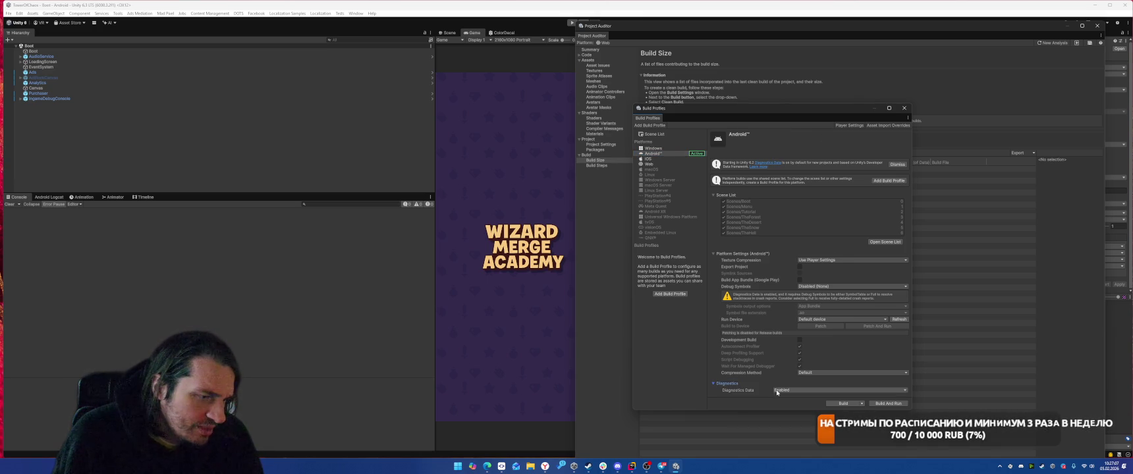
click(844, 403)
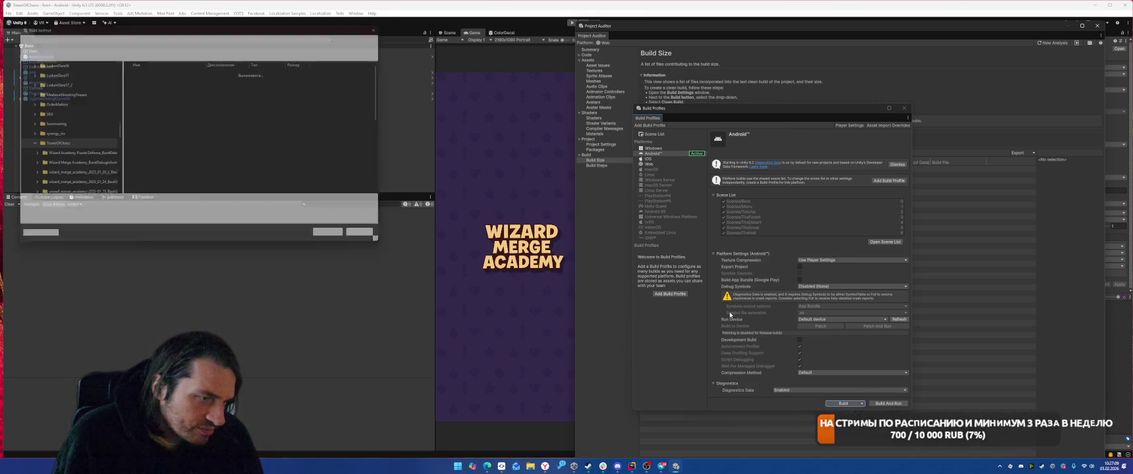
key(Return)
click(591, 233)
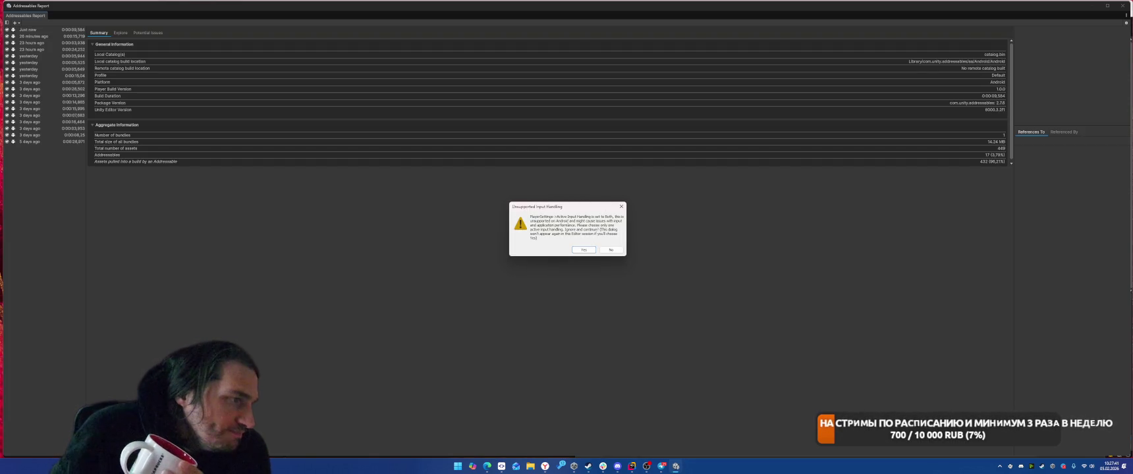
Step: Dismiss the input handling warning and, once built, open the TowerOfChaos builds folder
click(583, 250)
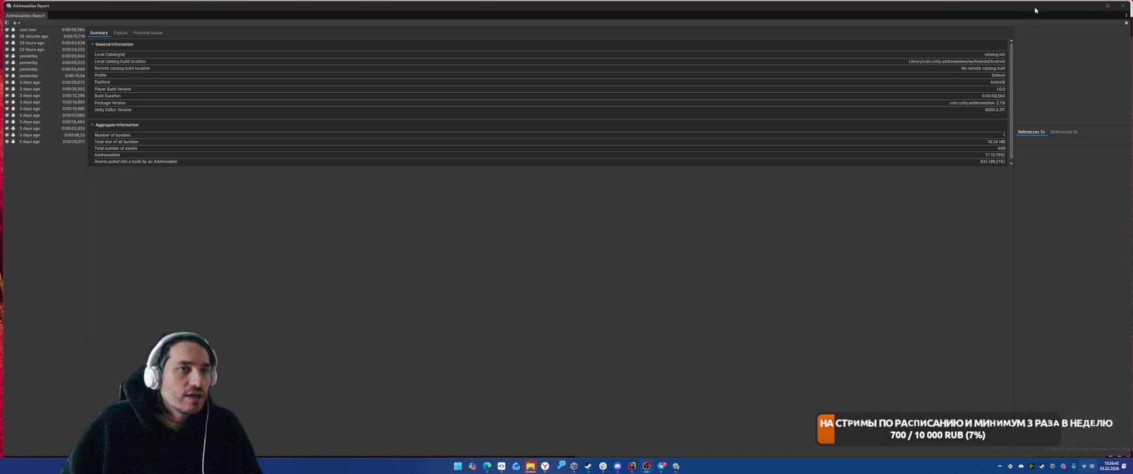
click(530, 465)
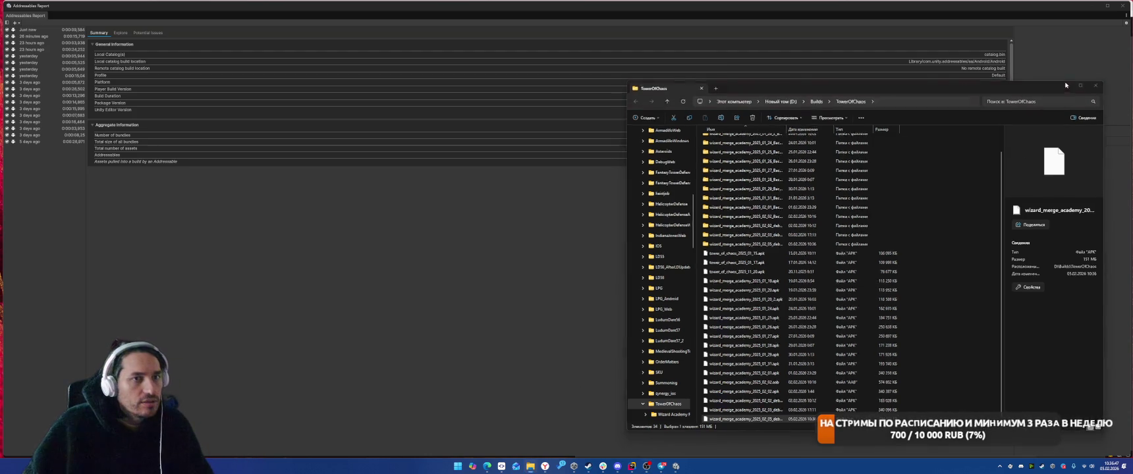
click(580, 334)
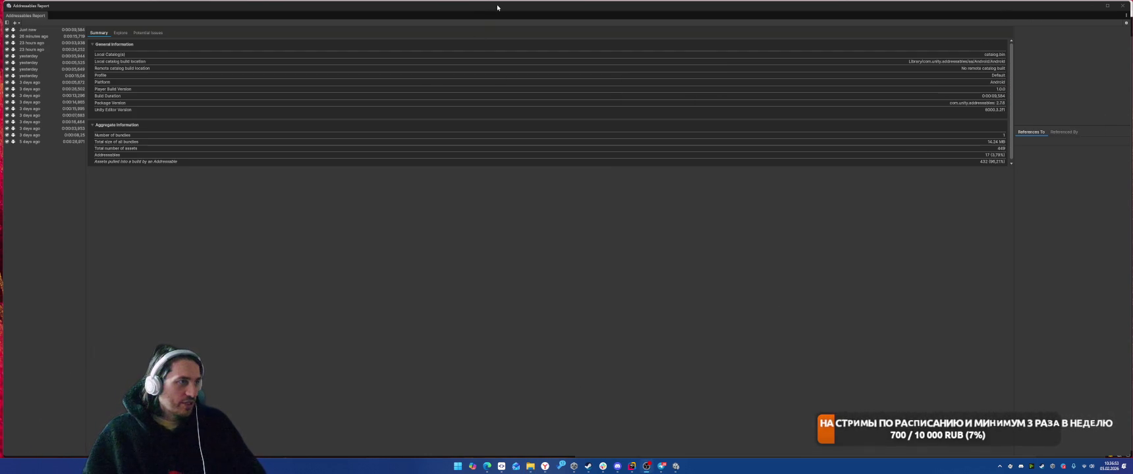
click(646, 466)
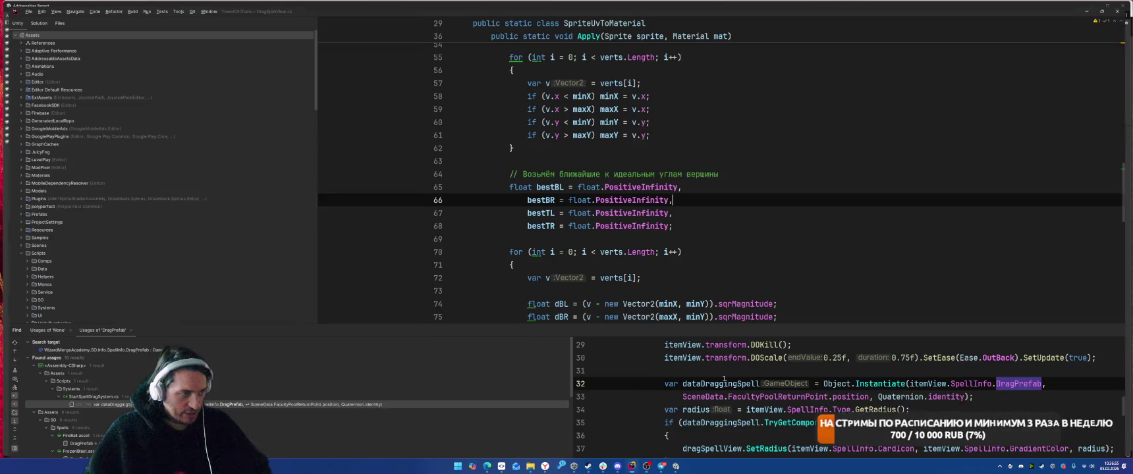
Step: Go back to the StartSpellDragSystem code via the recent files list
key(ctrl+Tab)
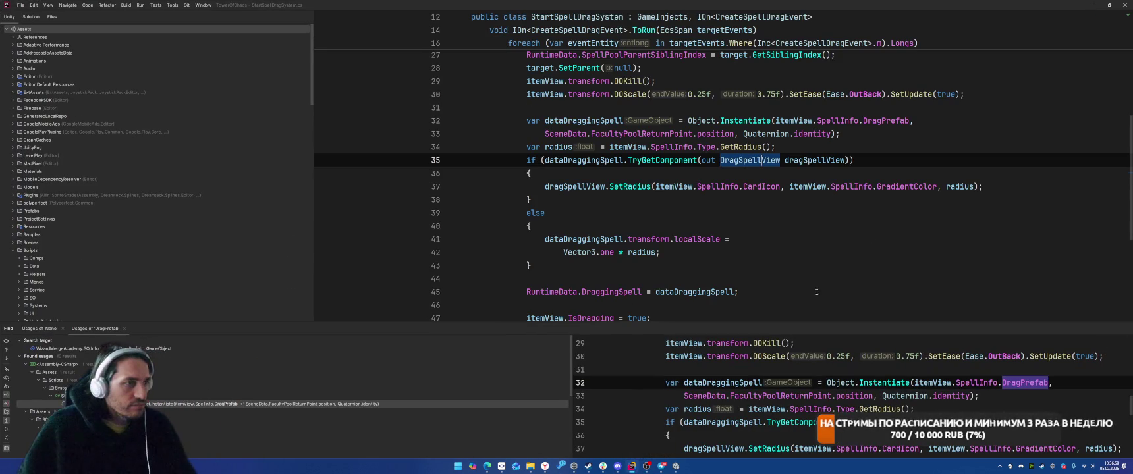
key(ctrl+Tab)
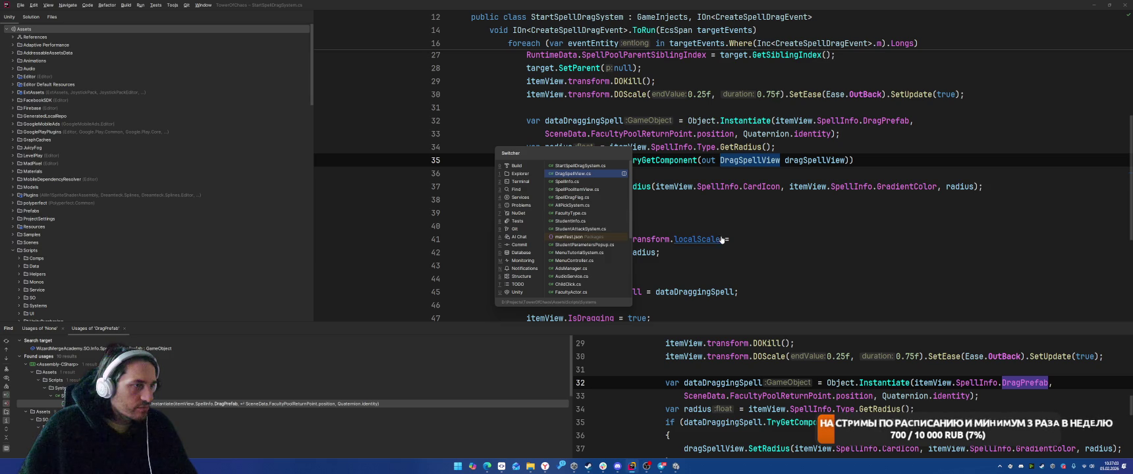
key(Escape)
click(805, 210)
Step: Search the project for 'Student' and open StudentAttackSystem.cs
key(ctrl+t)
text(CsatS)
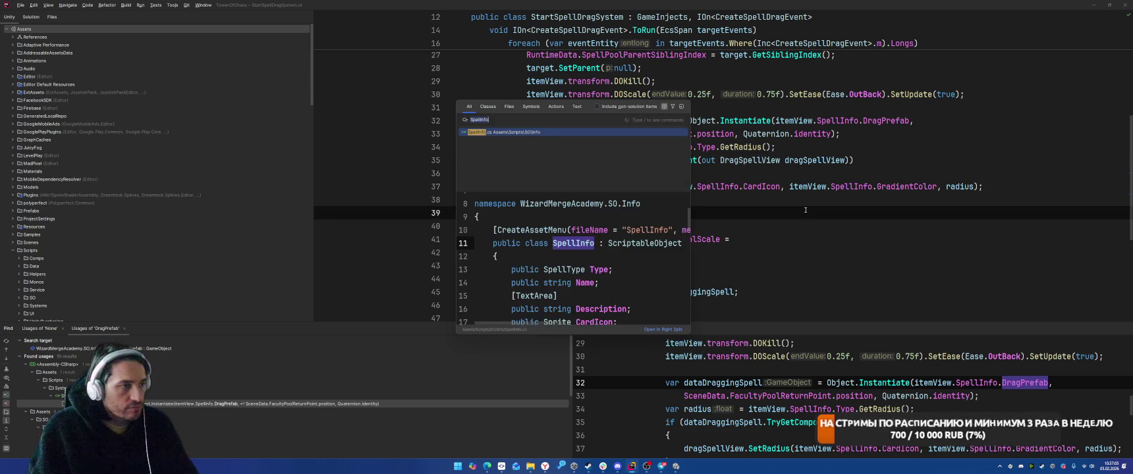
text(pel)
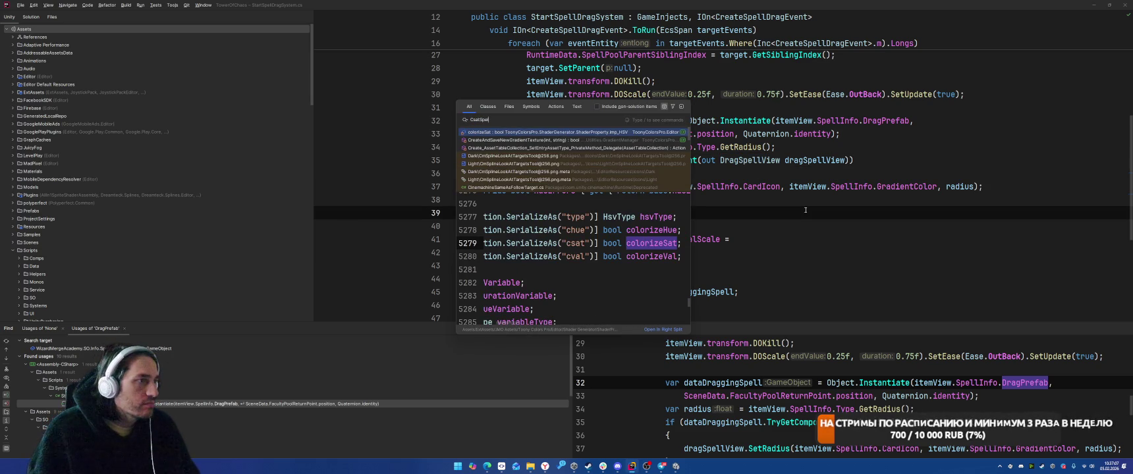
key(BackSpace)
key(BackSpace)
key(BackSpace)
text(ast)
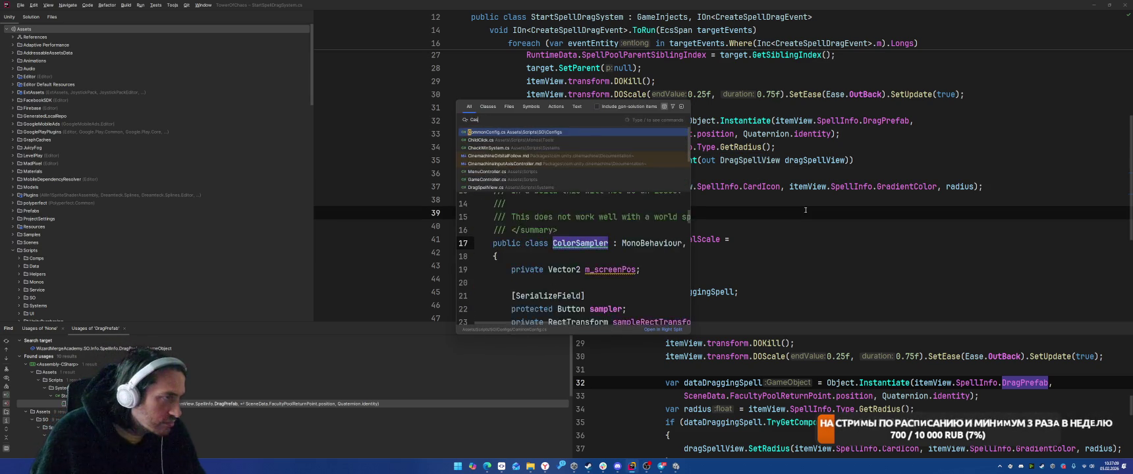
key(BackSpace)
key(BackSpace)
key(BackSpace)
text(Student)
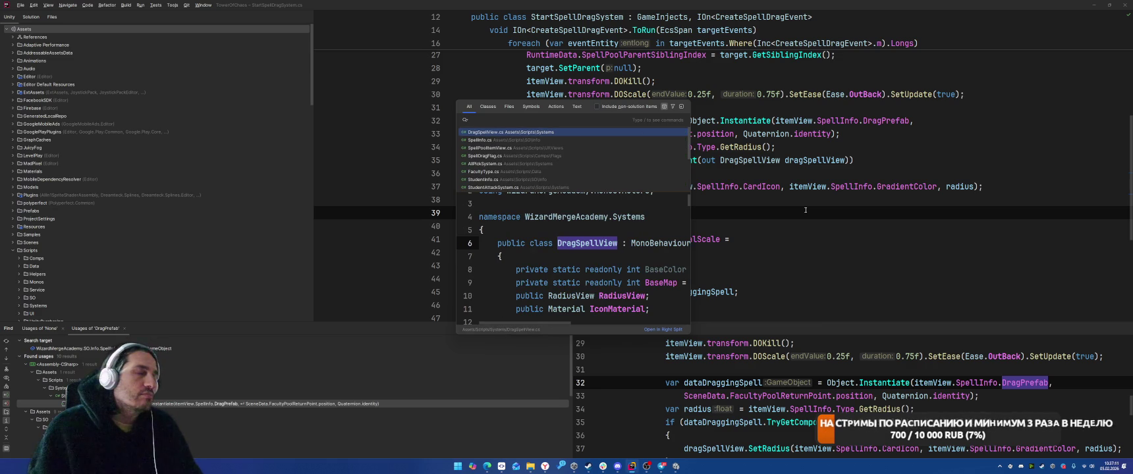
key(Down)
key(Return)
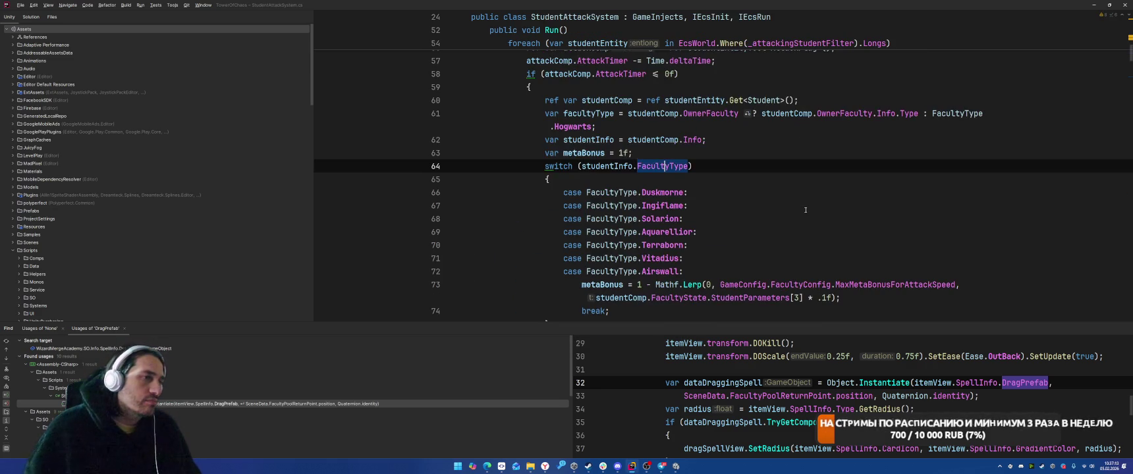
scroll(852, 218, up, 4)
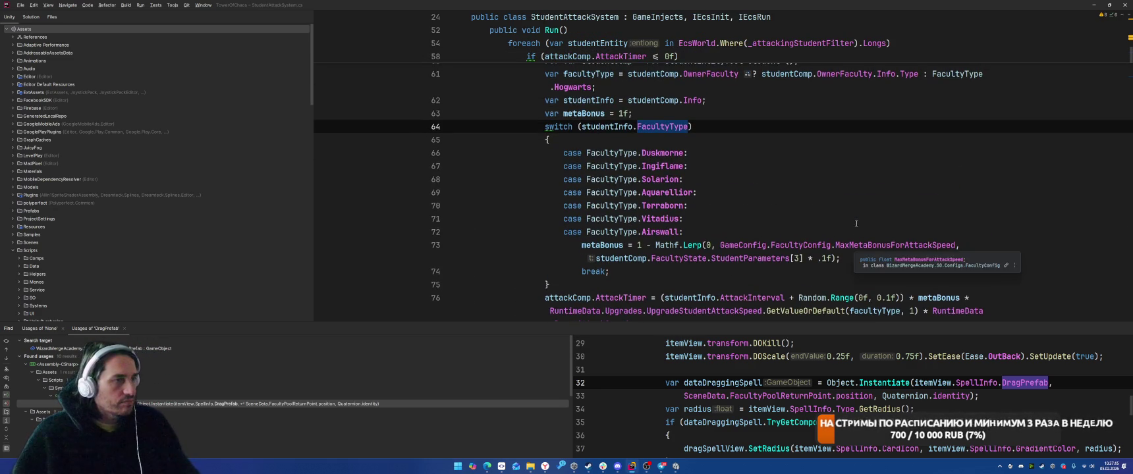
scroll(859, 165, down, 3)
scroll(860, 164, down, 10)
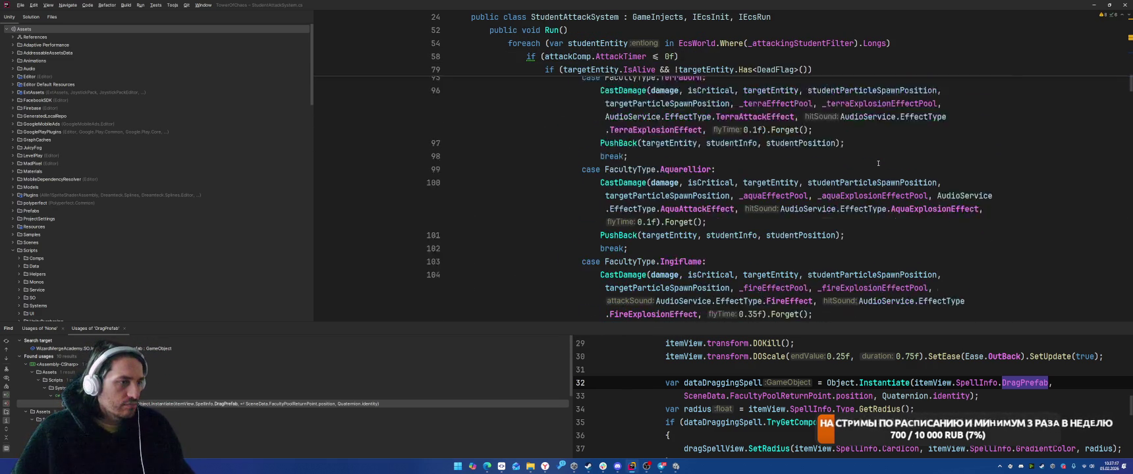
scroll(878, 163, down, 10)
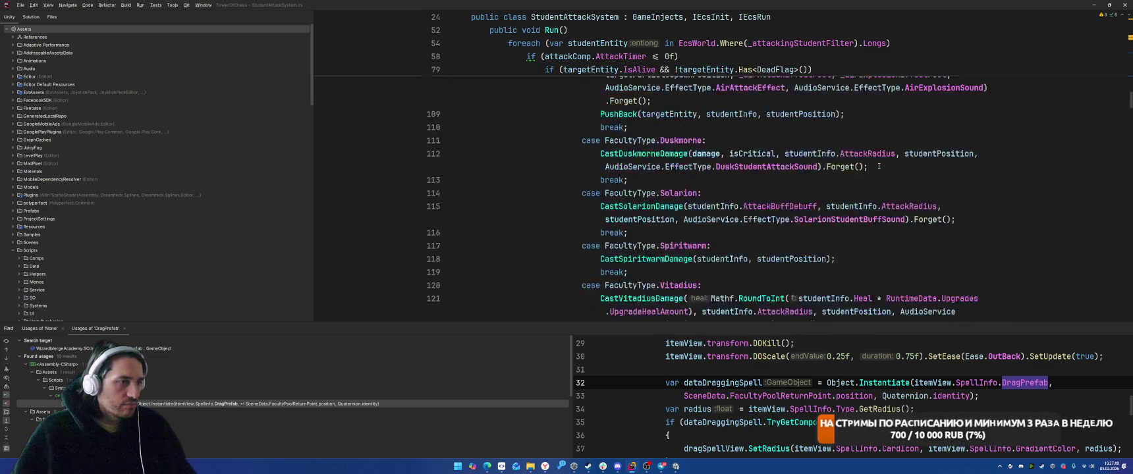
scroll(885, 178, up, 5)
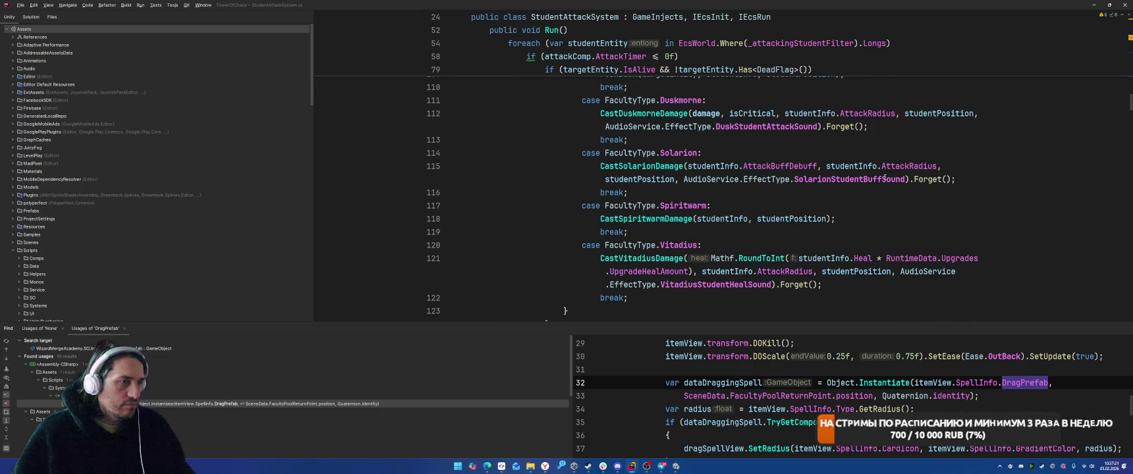
scroll(886, 175, down, 5)
scroll(887, 173, up, 6)
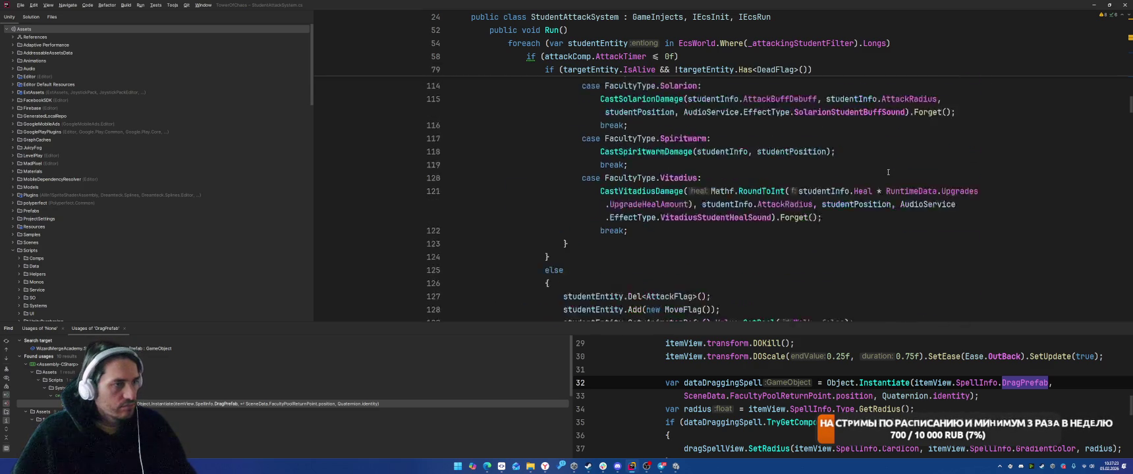
scroll(888, 172, up, 8)
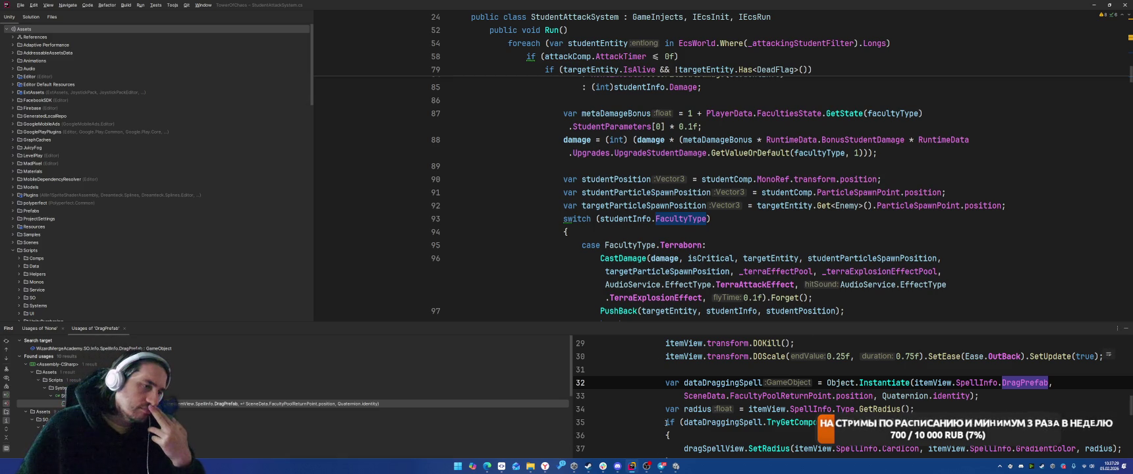
click(660, 467)
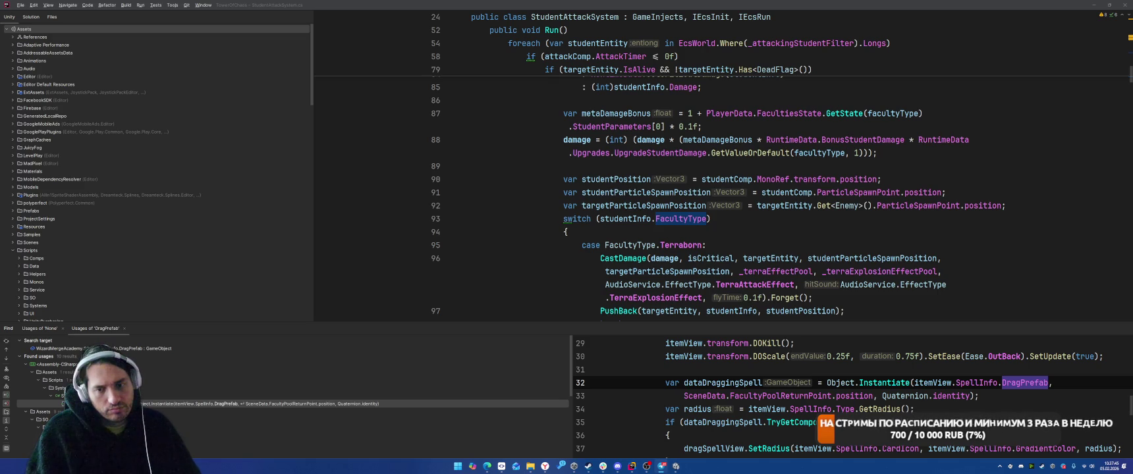
scroll(816, 235, down, 3)
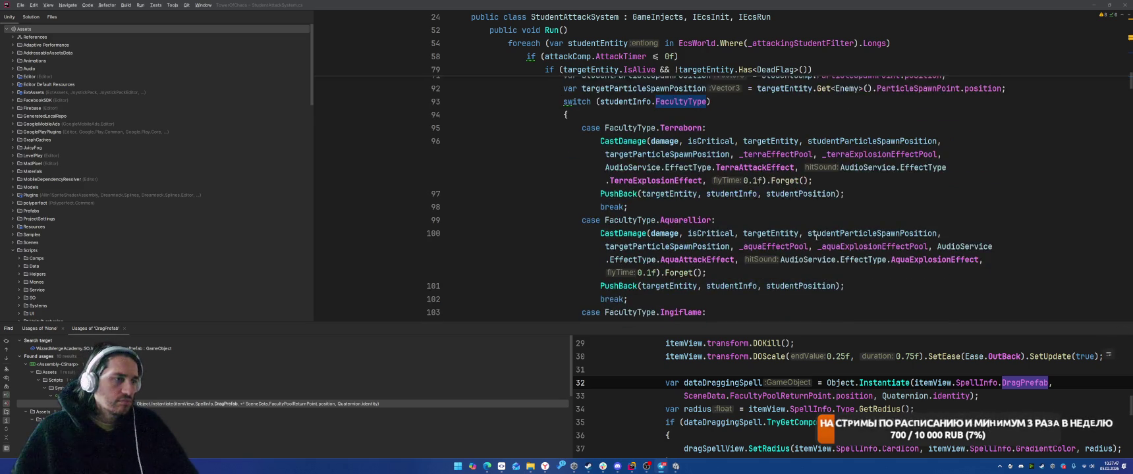
ctrl+click(622, 147)
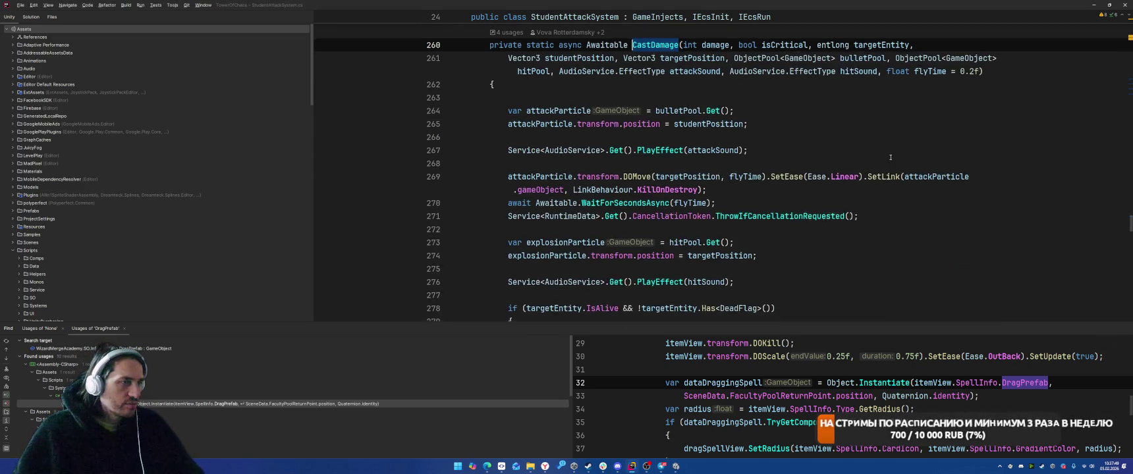
Step: Read through the StudentAttackSystem code, briefly selecting the cleanup lines
scroll(890, 158, down, 2)
scroll(890, 171, down, 2)
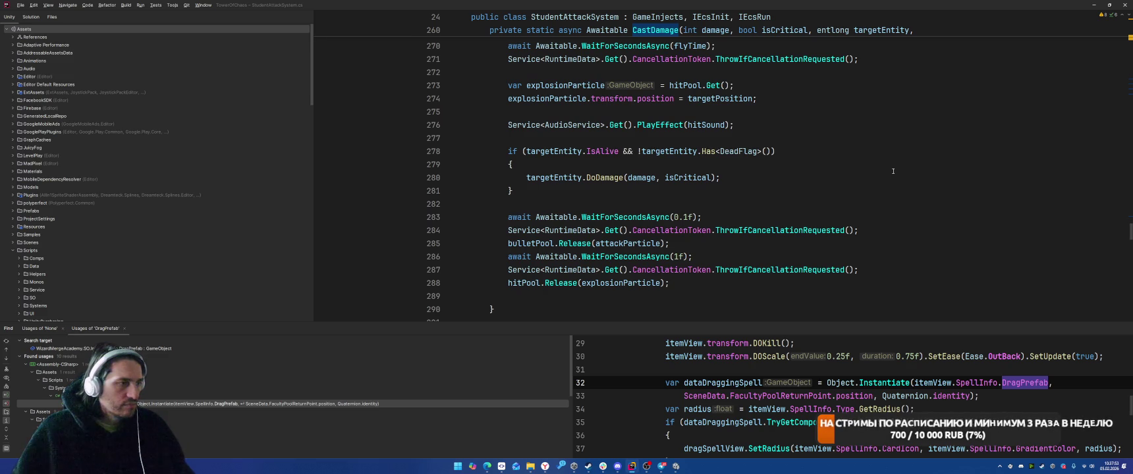
scroll(893, 171, up, 5)
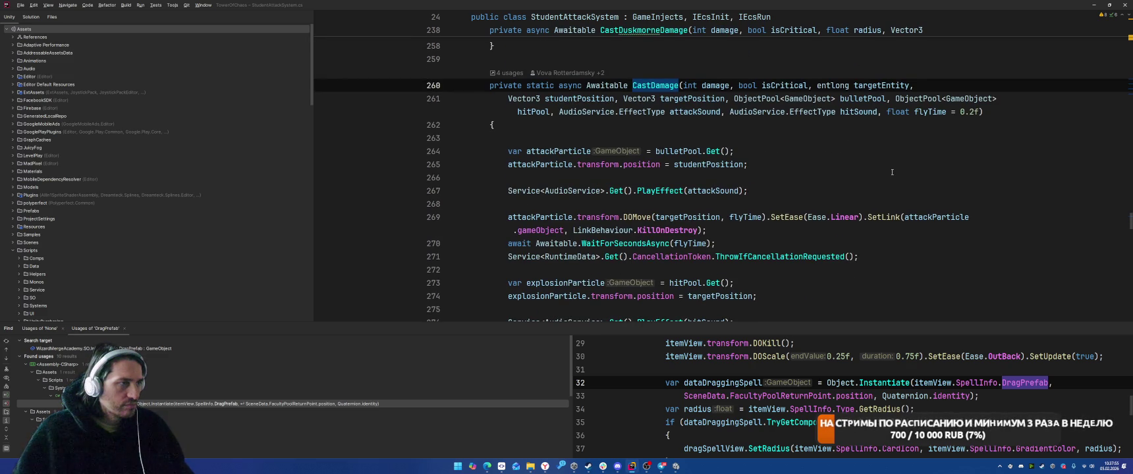
scroll(892, 173, down, 1)
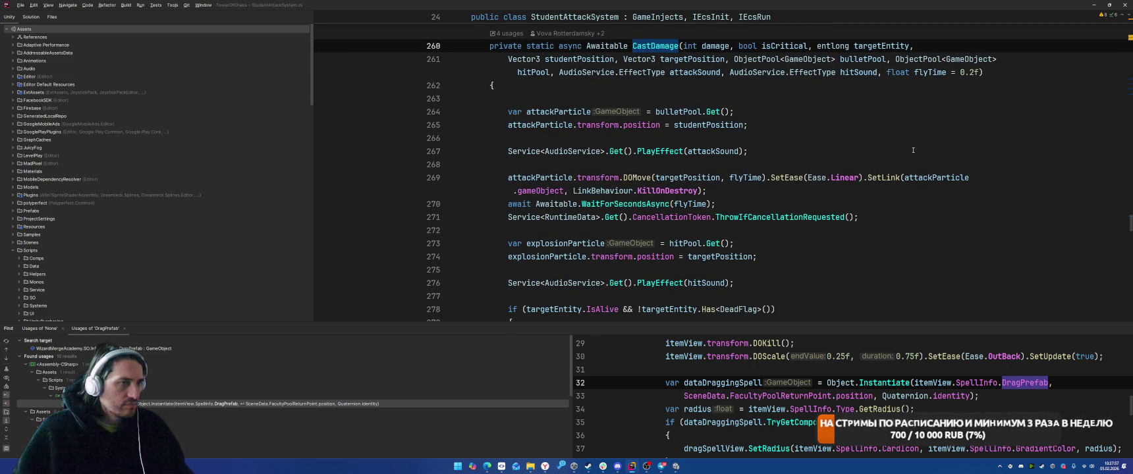
scroll(860, 181, down, 2)
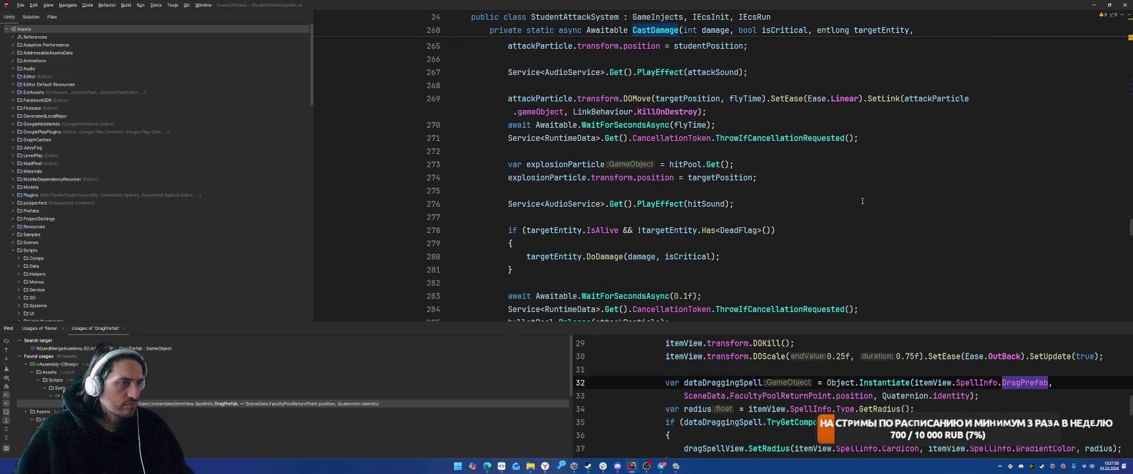
scroll(863, 201, down, 2)
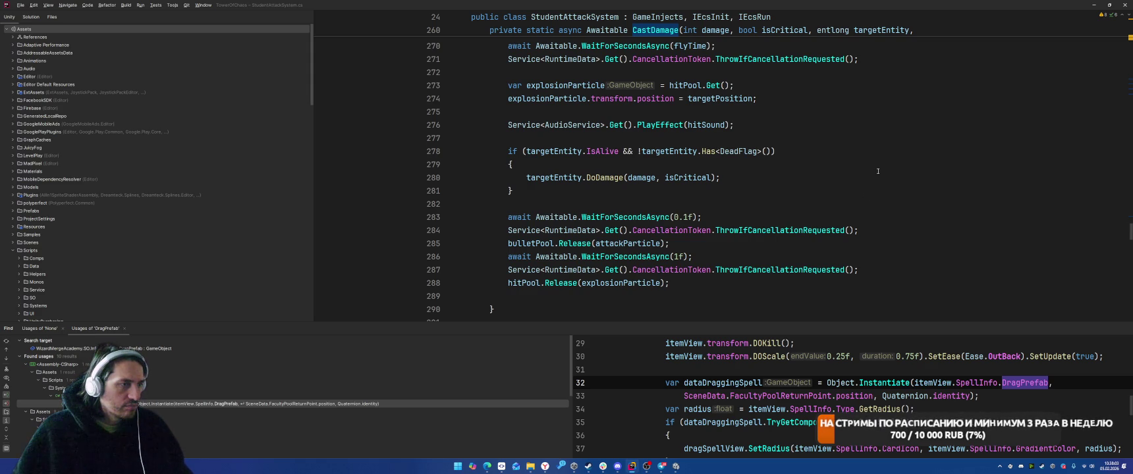
mouse_move(523, 223)
mouse_down()
mouse_move(679, 260)
mouse_move(688, 283)
mouse_up()
click(688, 283)
scroll(687, 284, up, 2)
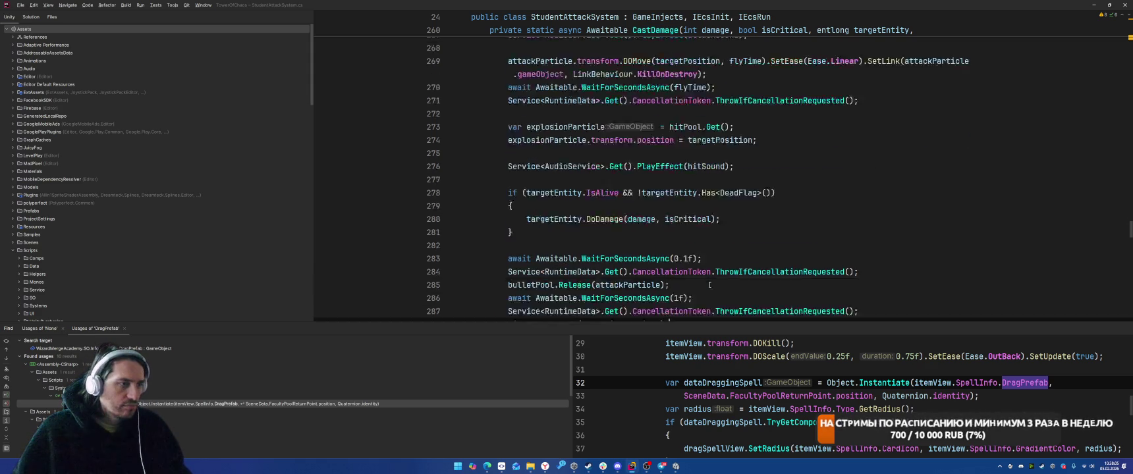
scroll(687, 284, down, 5)
mouse_move(659, 85)
mouse_down()
mouse_move(811, 204)
mouse_move(815, 167)
mouse_up()
click(815, 167)
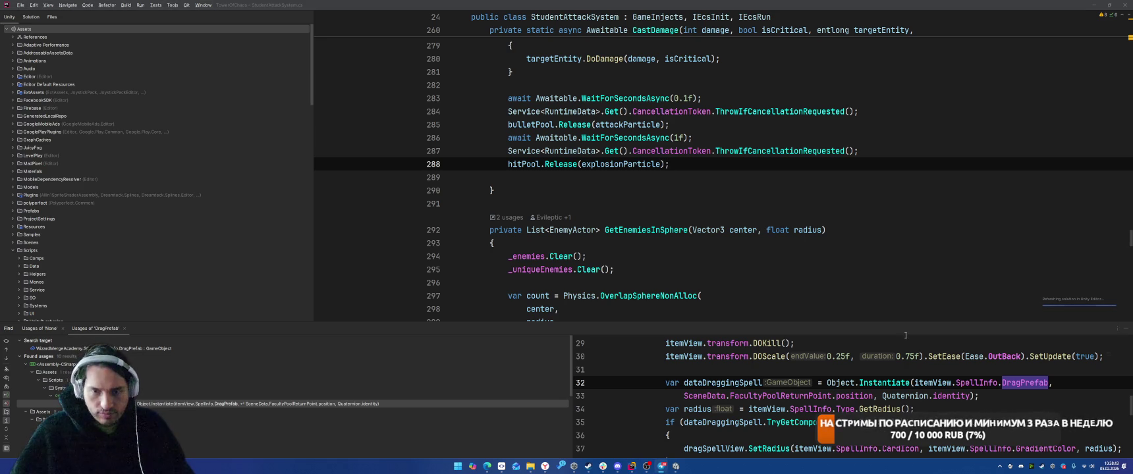
Step: Return to the FacultyType switch and open the Terraborn definition in FacultyType.cs
scroll(765, 194, up, 7)
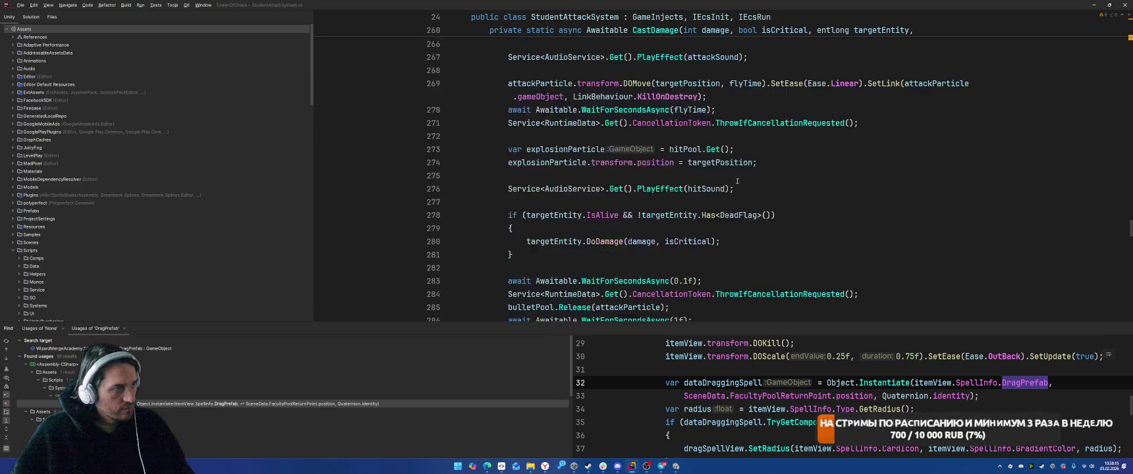
scroll(766, 195, up, 5)
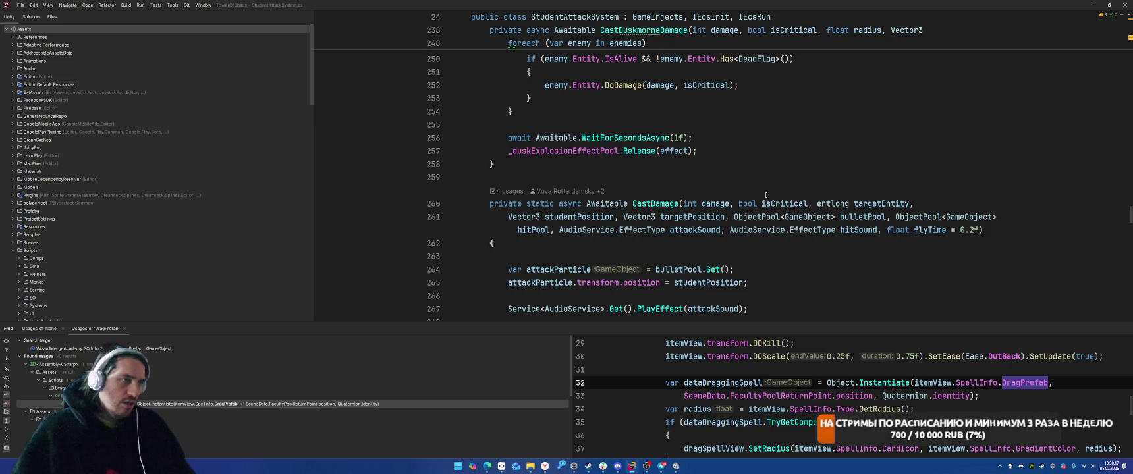
scroll(766, 213, up, 8)
scroll(766, 213, up, 20)
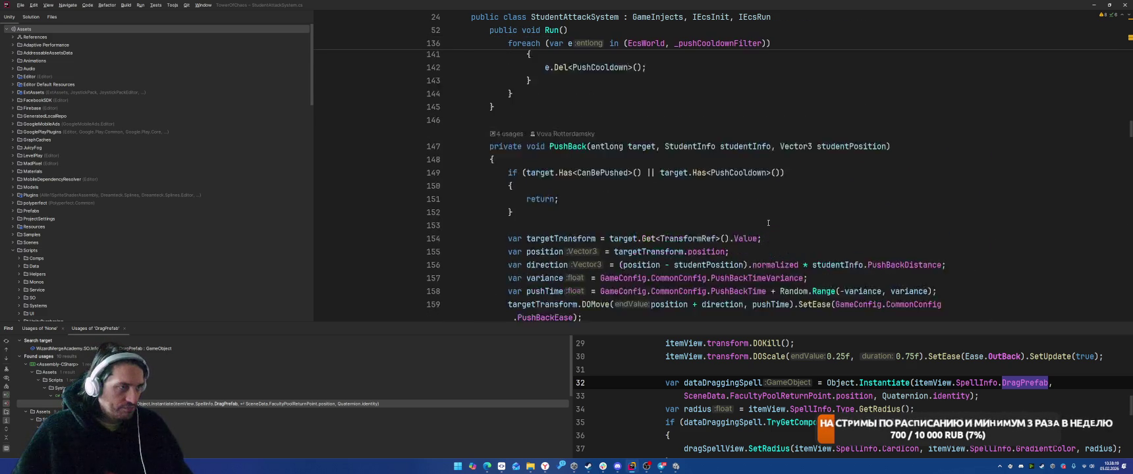
scroll(770, 230, up, 10)
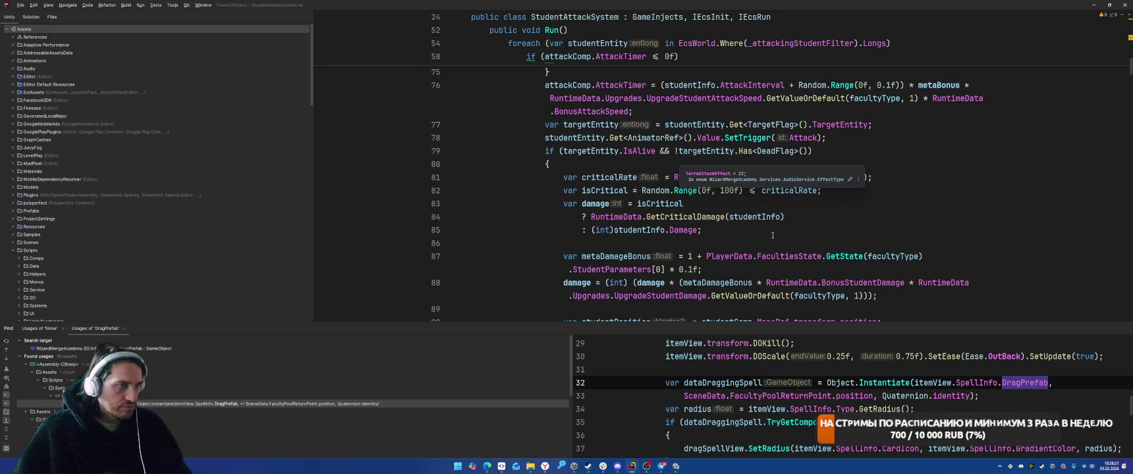
scroll(787, 184, down, 10)
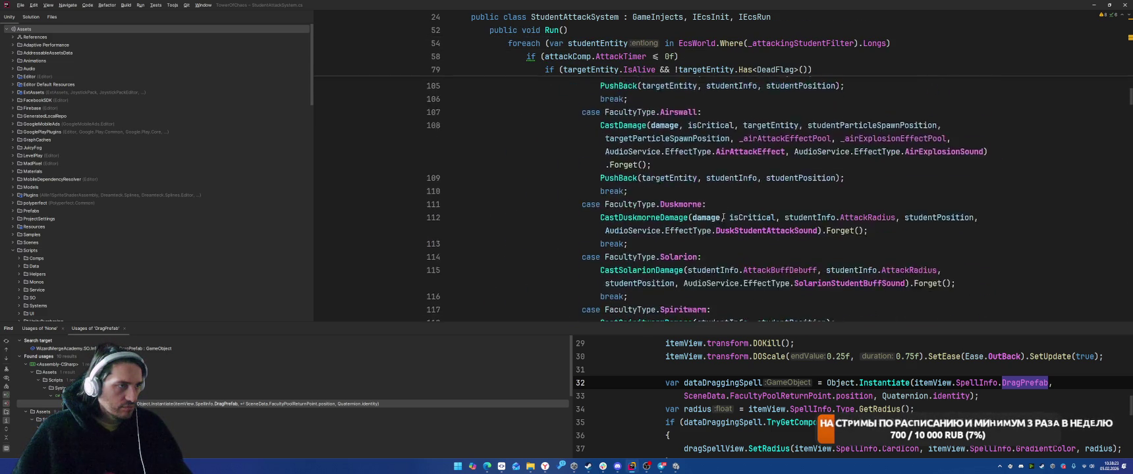
scroll(724, 221, up, 6)
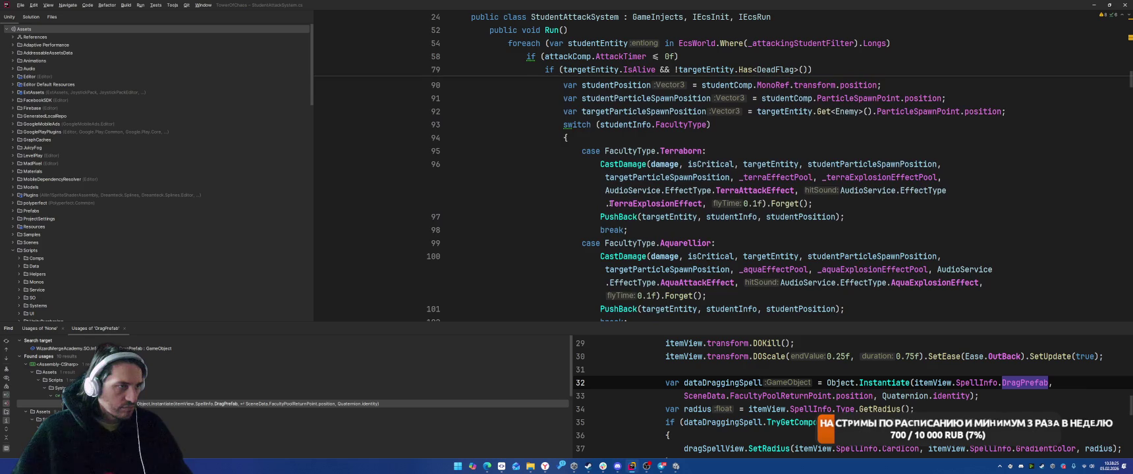
ctrl+click(686, 151)
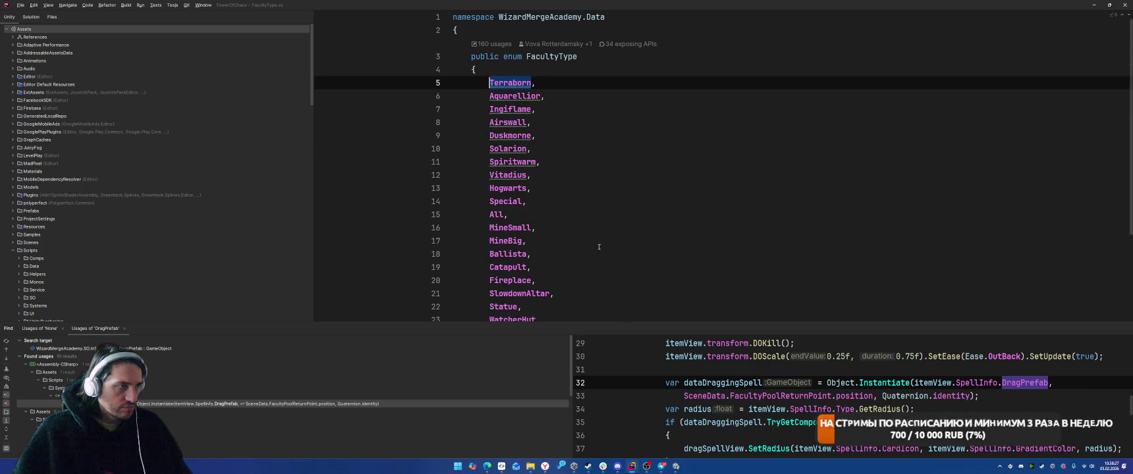
Step: Append SpiritwarmSummon after None as the last member of the FacultyType enum
scroll(593, 165, down, 3)
click(582, 234)
click(582, 223)
text(, Su)
key(BackSpace)
key(BackSpace)
key(BackSpace)
key(Return)
text(Summon)
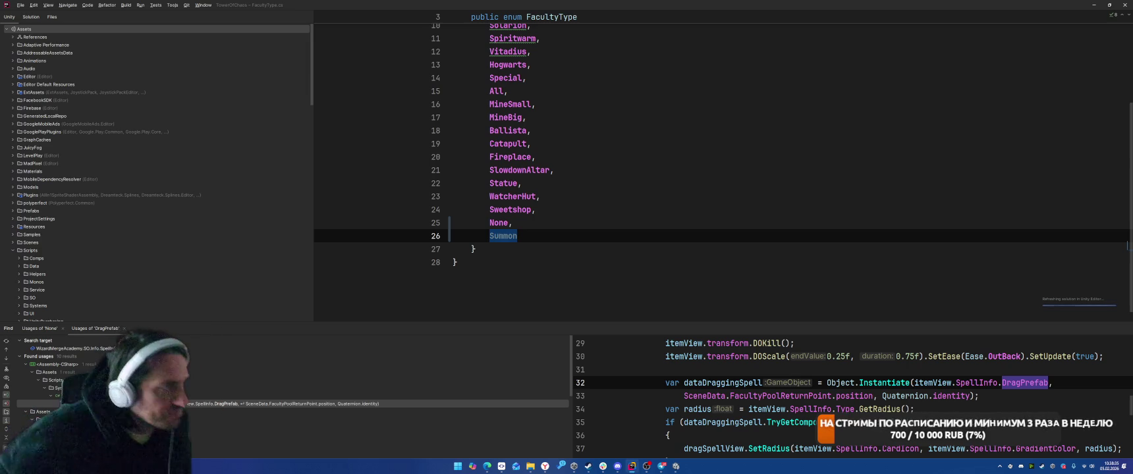
click(489, 236)
text(Spir)
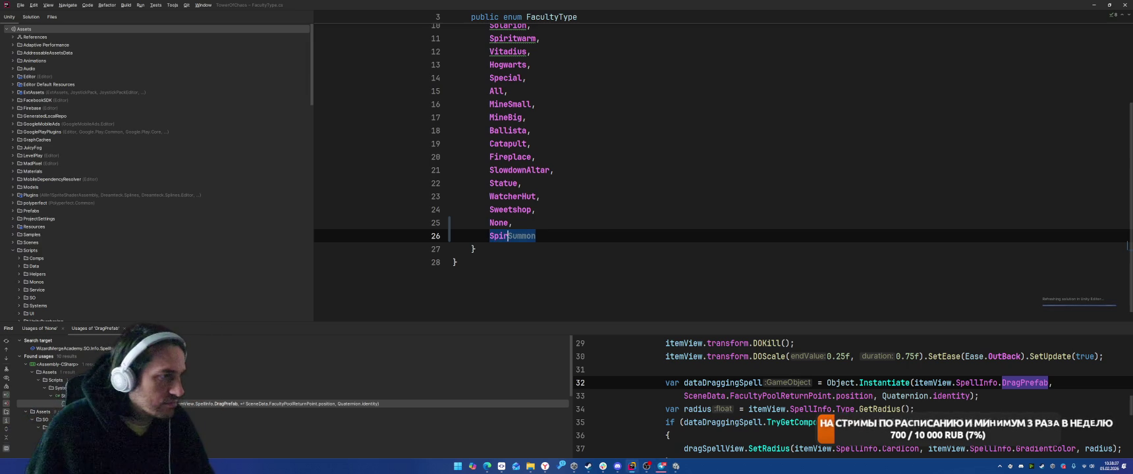
text(itwarm)
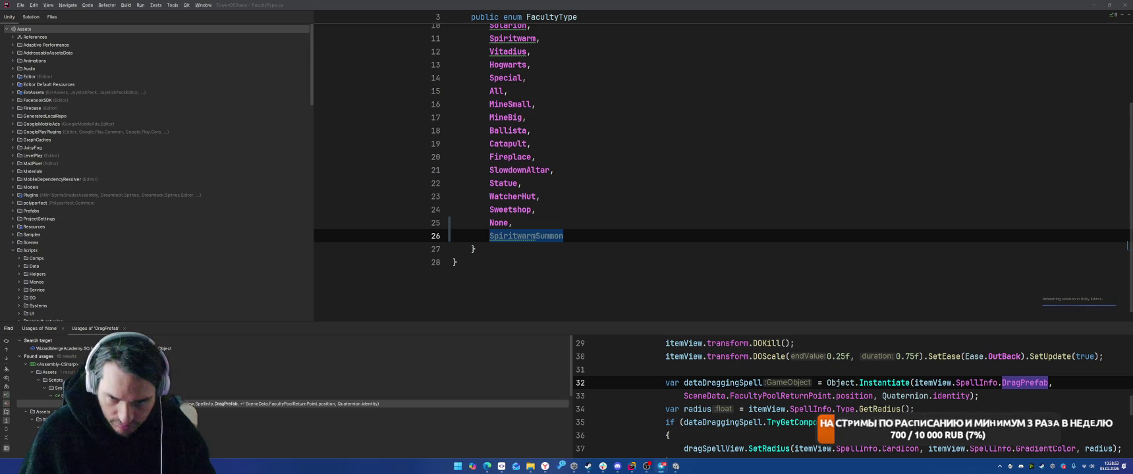
click(958, 196)
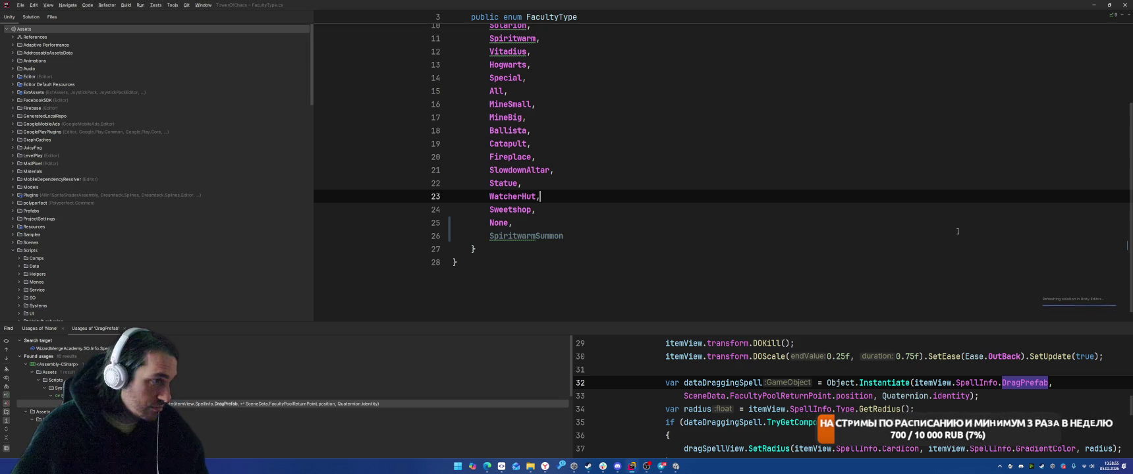
Step: Write a 'case FacultyType.SpiritwarmSummon:' line at the top of the switch above Terraborn
double_click(541, 237)
key(ctrl+c)
key(ctrl+minus)
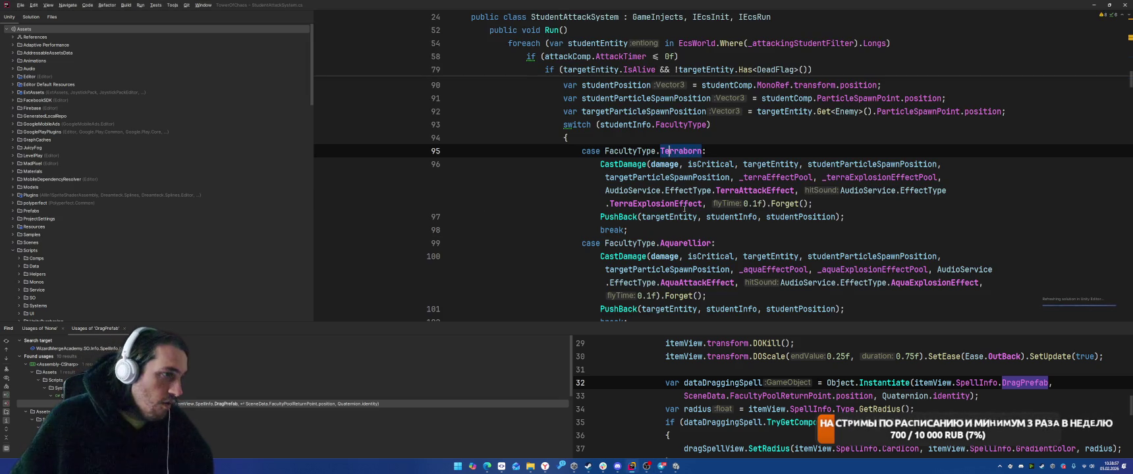
key(Return)
text(case)
key(ctrl+v)
text(FacultyType.All.)
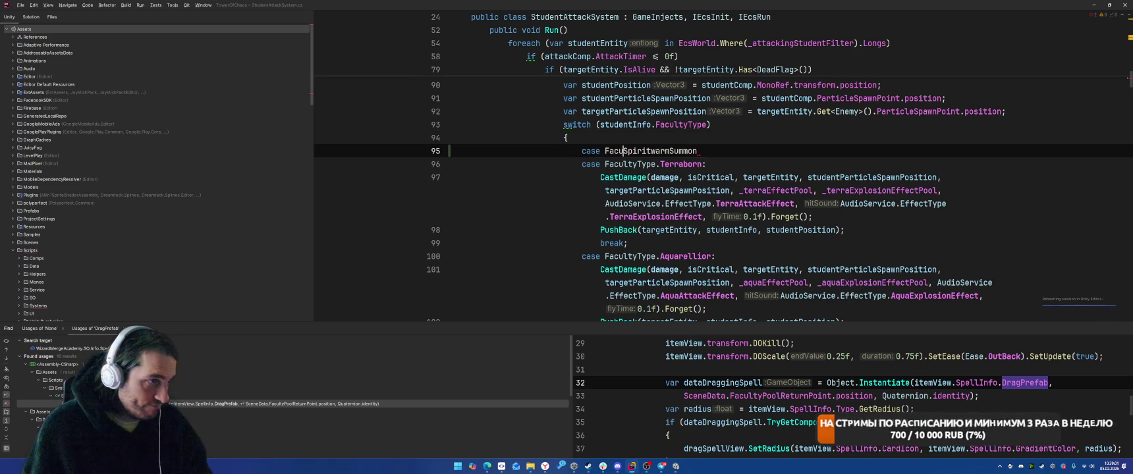
key(End)
text(:)
Step: Delete the mistaken All. qualifier from the case line and return to Unity to recompile
drag(679, 150, 659, 151)
key(BackSpace)
key(Up)
key(alt+Tab)
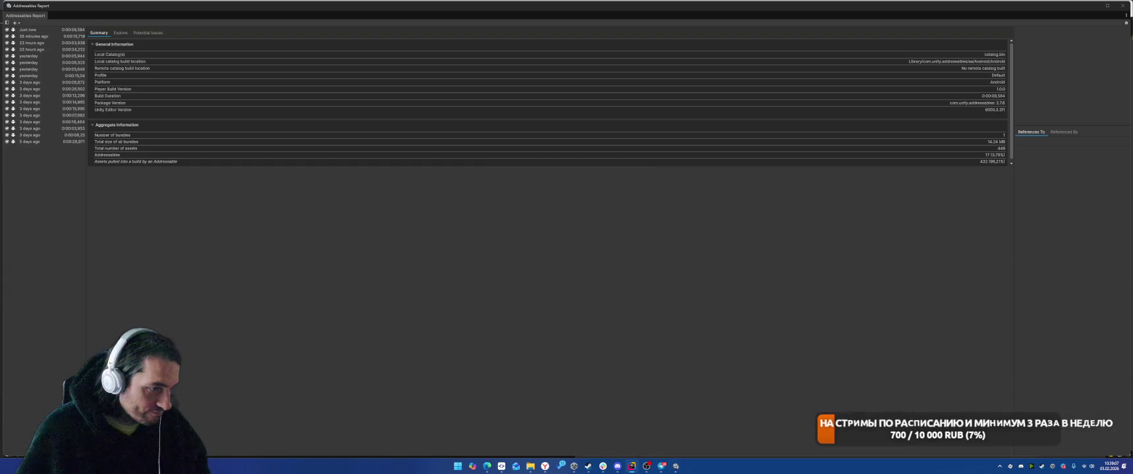
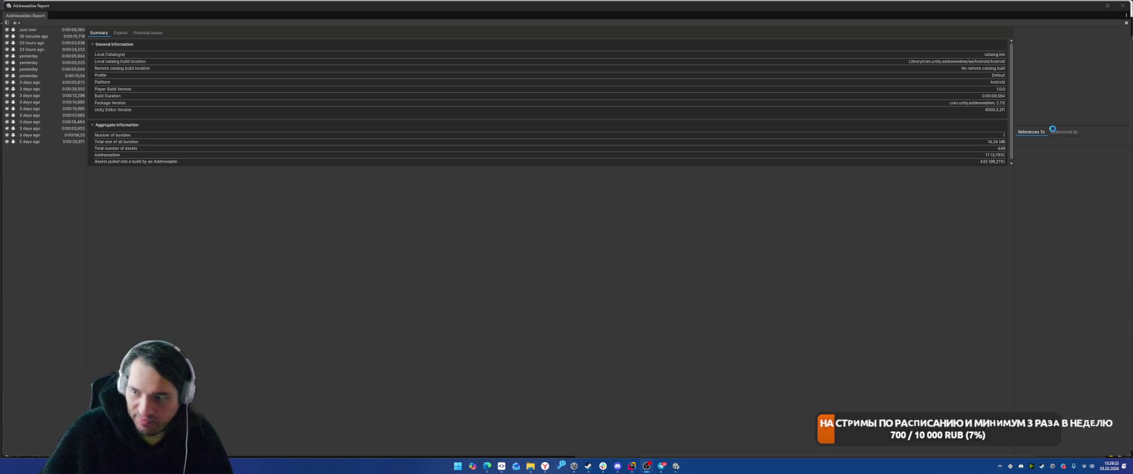
Step: Close the Addressables Report, Build Profiles and Project Auditor windows and collapse the ExtAssets folder
click(1123, 8)
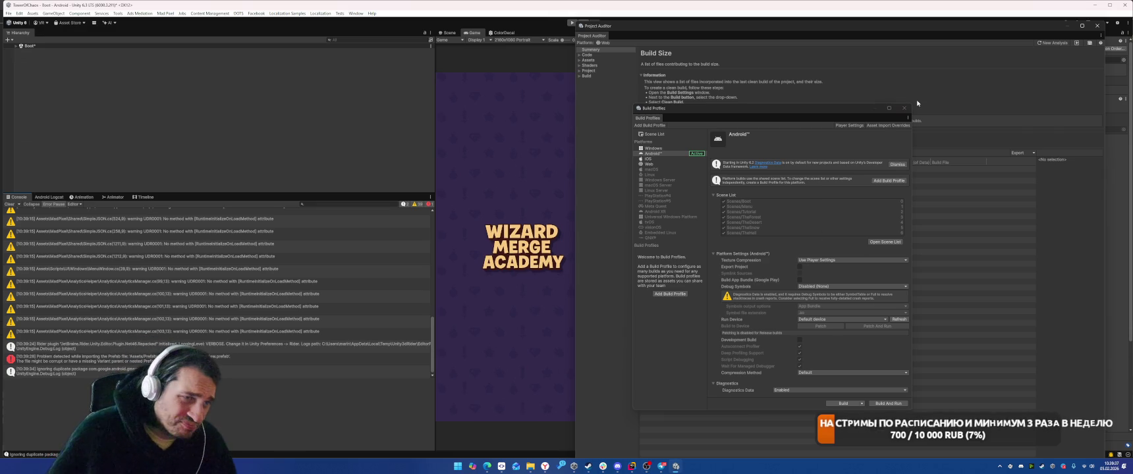
click(1015, 128)
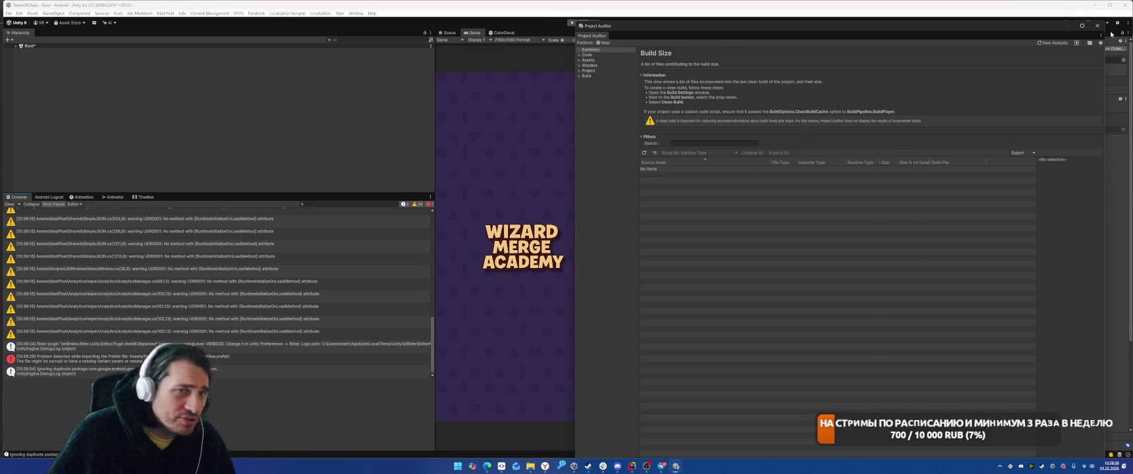
click(1113, 31)
click(620, 86)
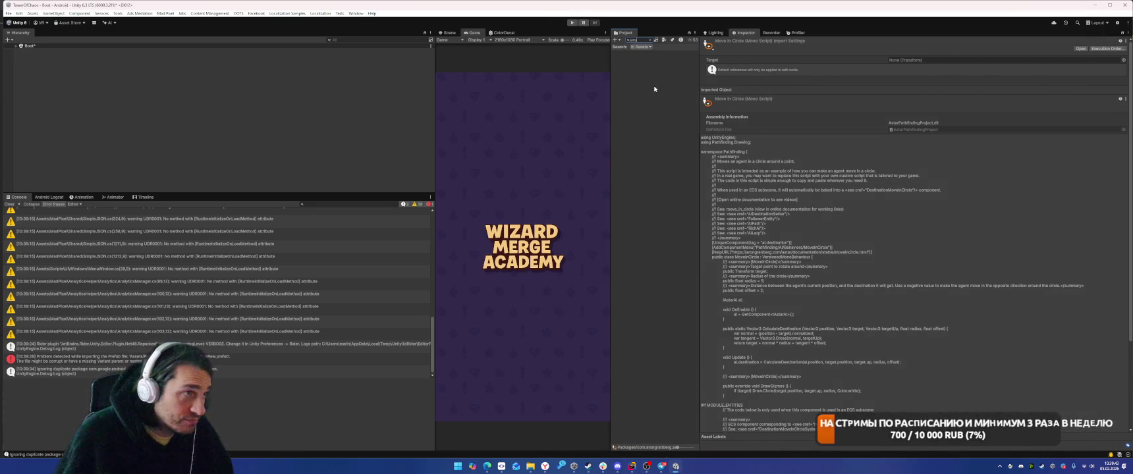
Step: Search the Project for 'summ' and select the SpiritwarmSummon student info asset
text(m)
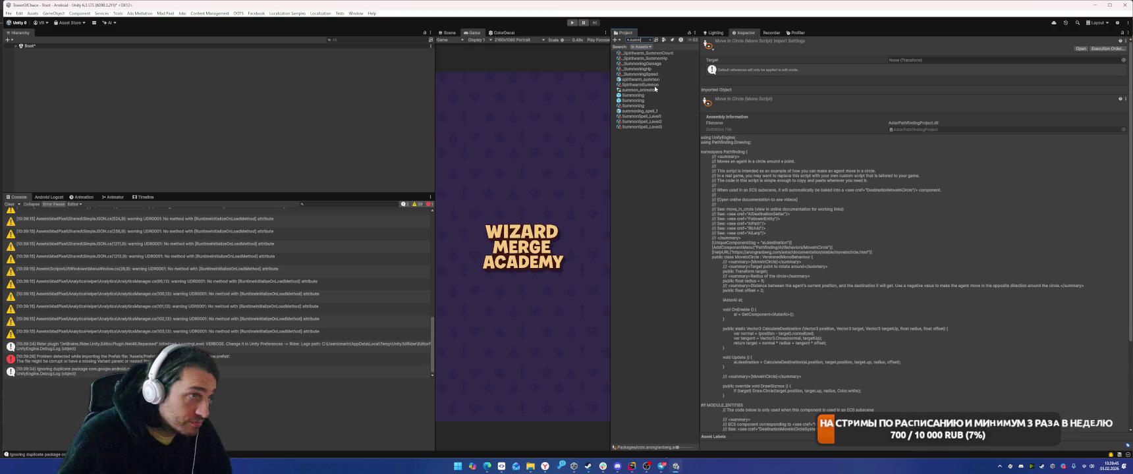
click(655, 116)
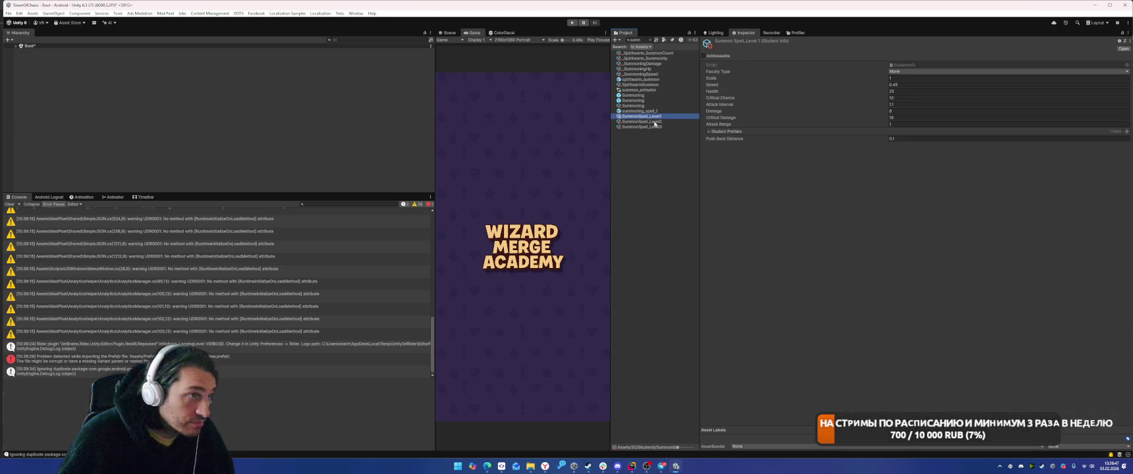
click(653, 79)
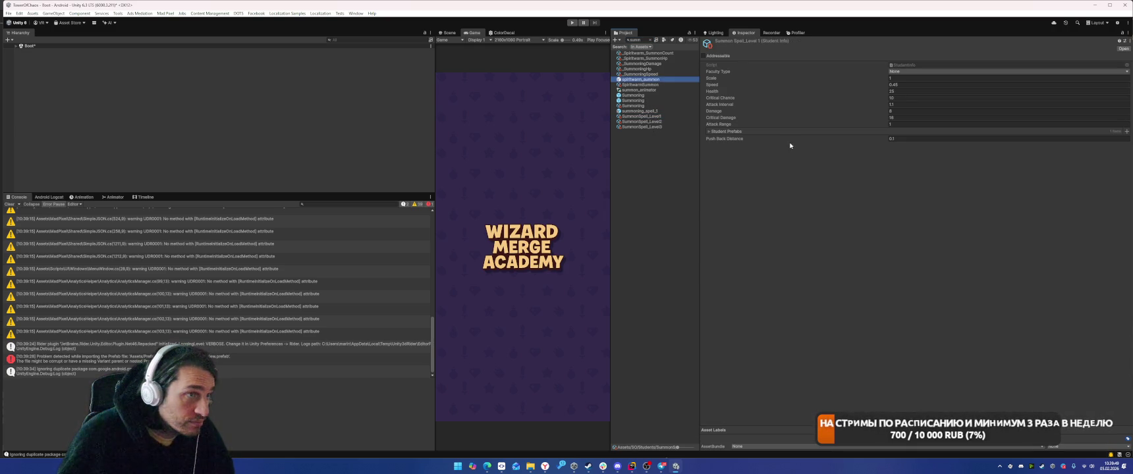
scroll(918, 175, down, 5)
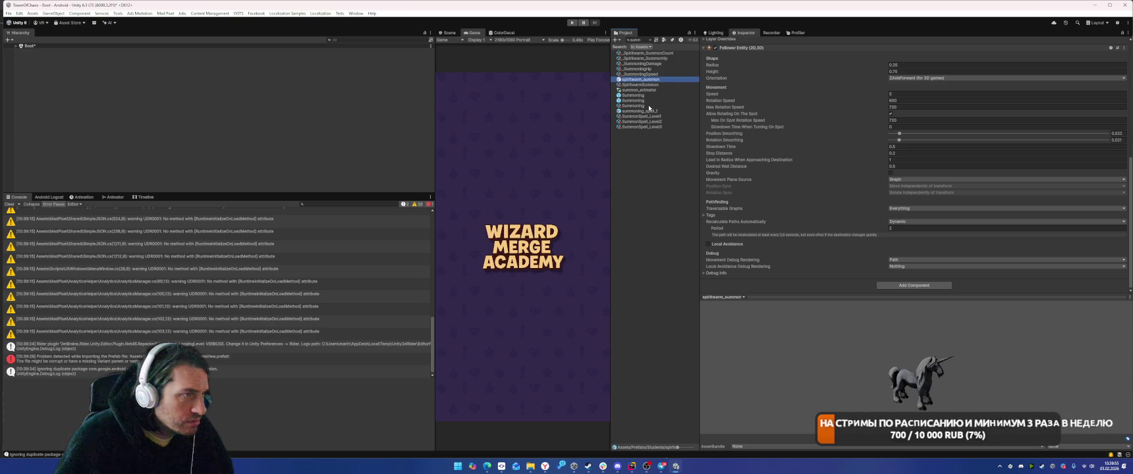
key(Down)
Step: Set Faculty Type to Spiritwarm Summon, save, and reveal the spiritwarm_summon prefab under Student Prefabs
click(927, 72)
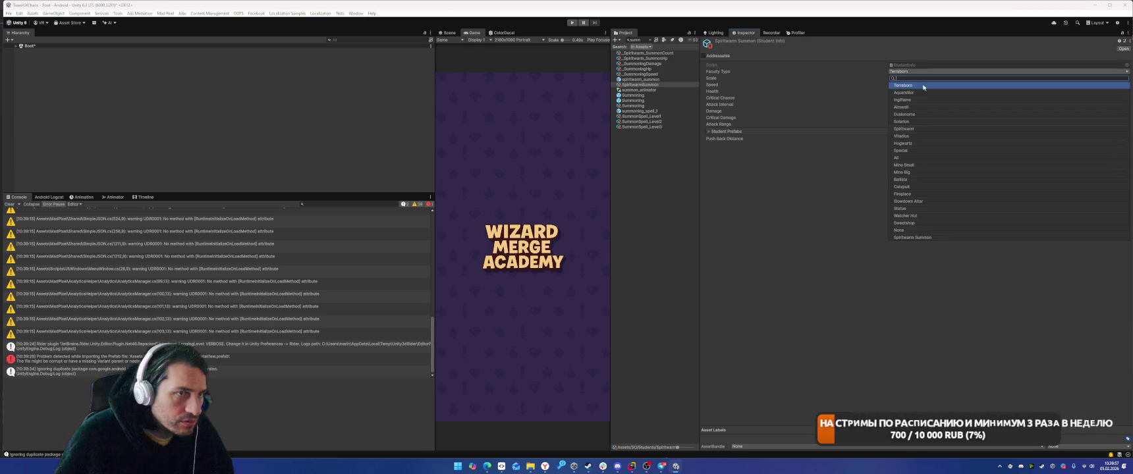
click(918, 238)
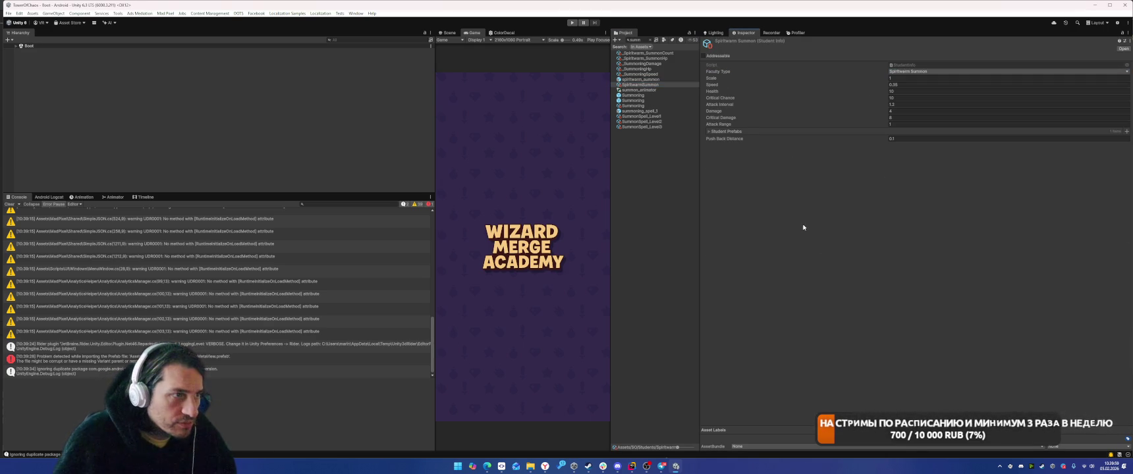
key(ctrl+s)
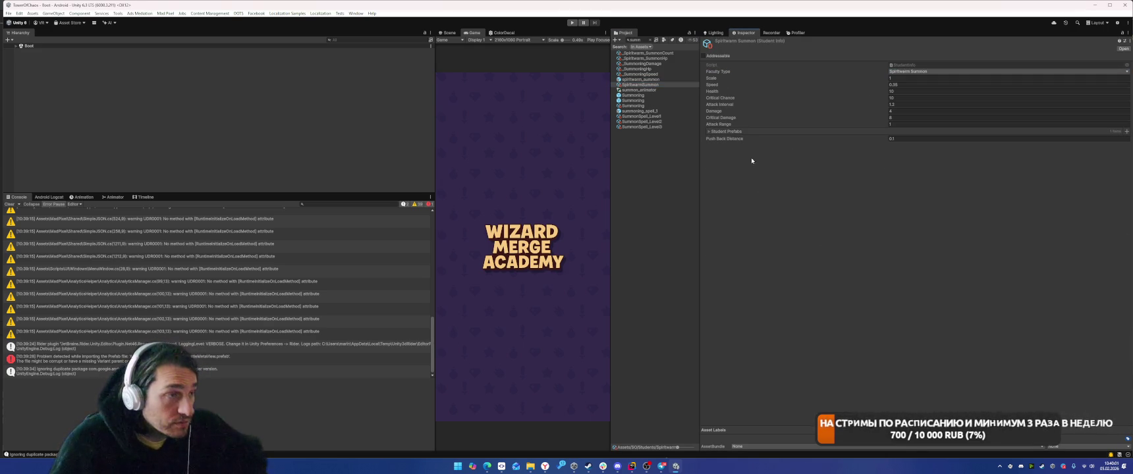
click(728, 132)
click(735, 139)
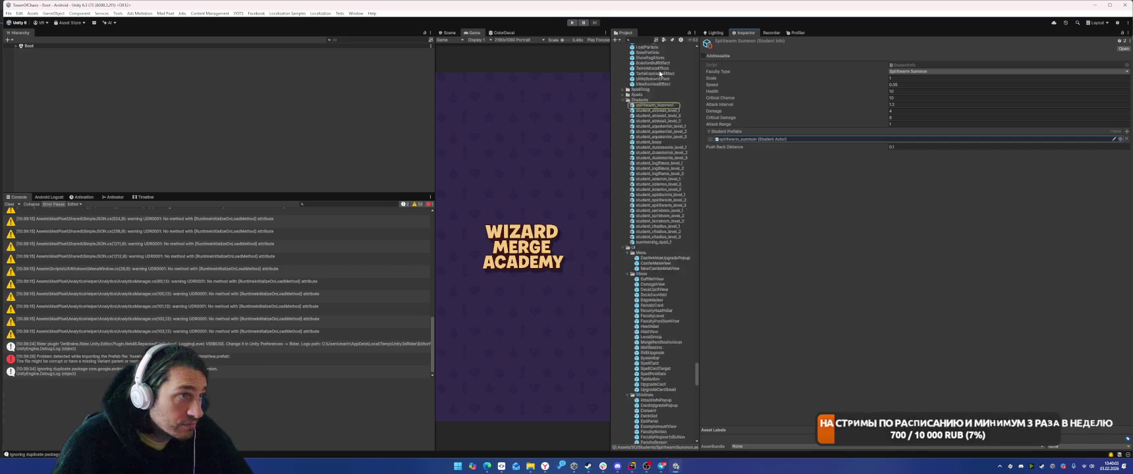
Step: Review the spiritwarm_summon prefab's Follower Entity settings, deselect it, and open the Window menu
double_click(736, 139)
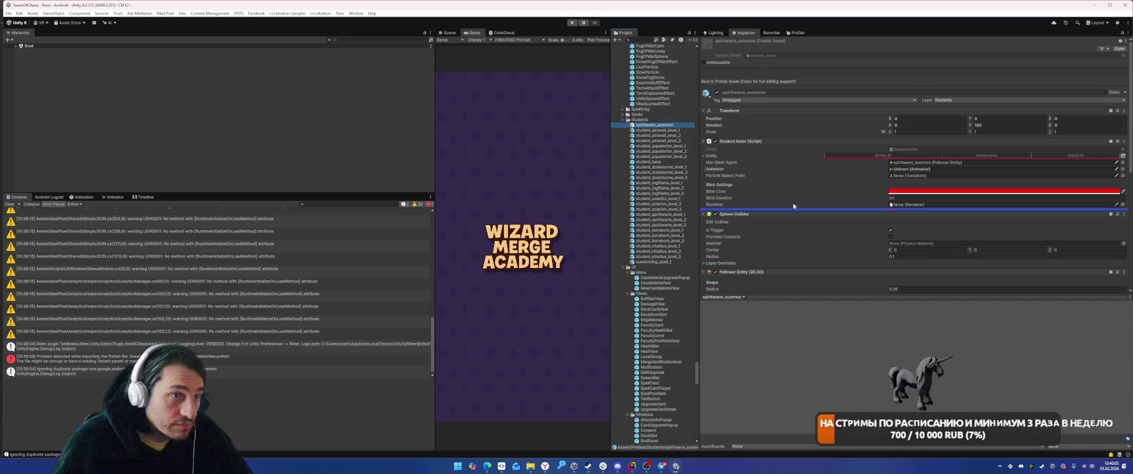
scroll(725, 146, down, 3)
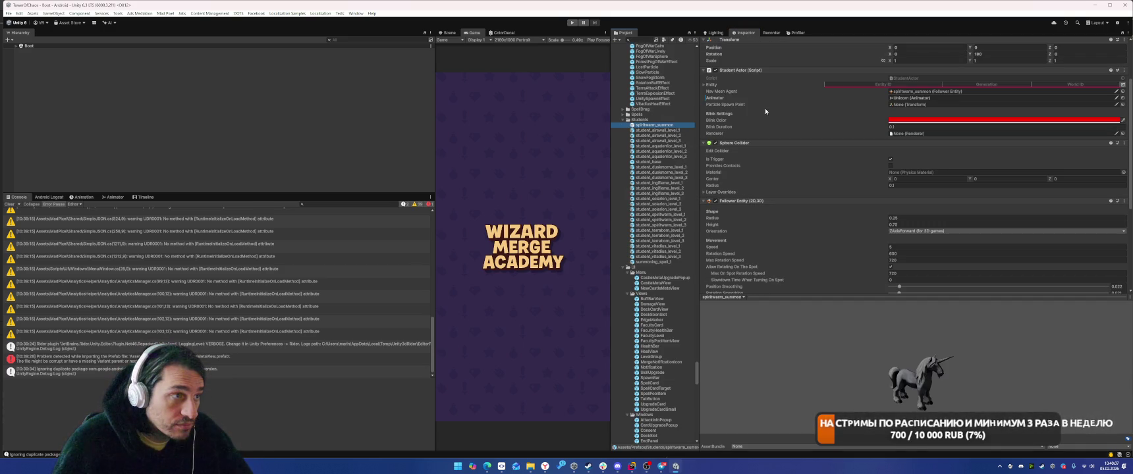
scroll(765, 108, down, 6)
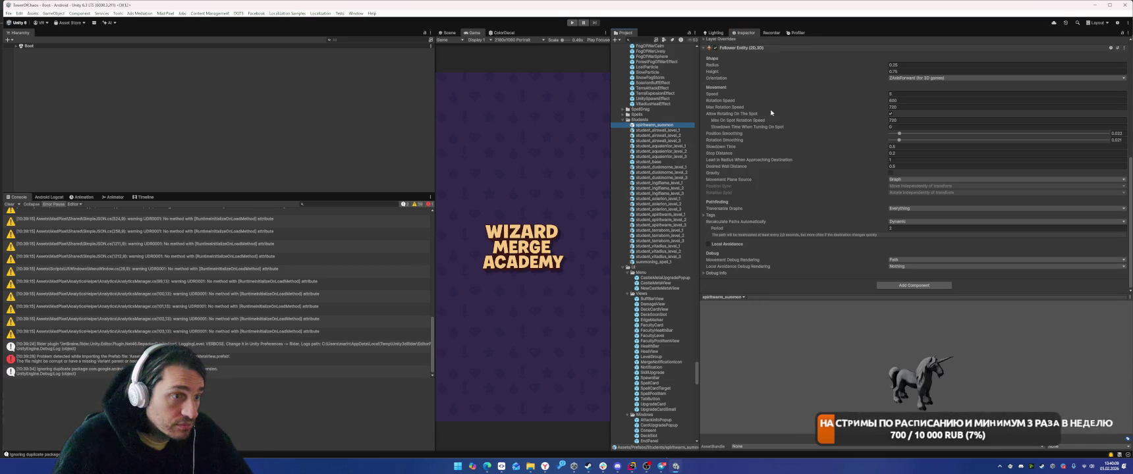
scroll(777, 125, up, 2)
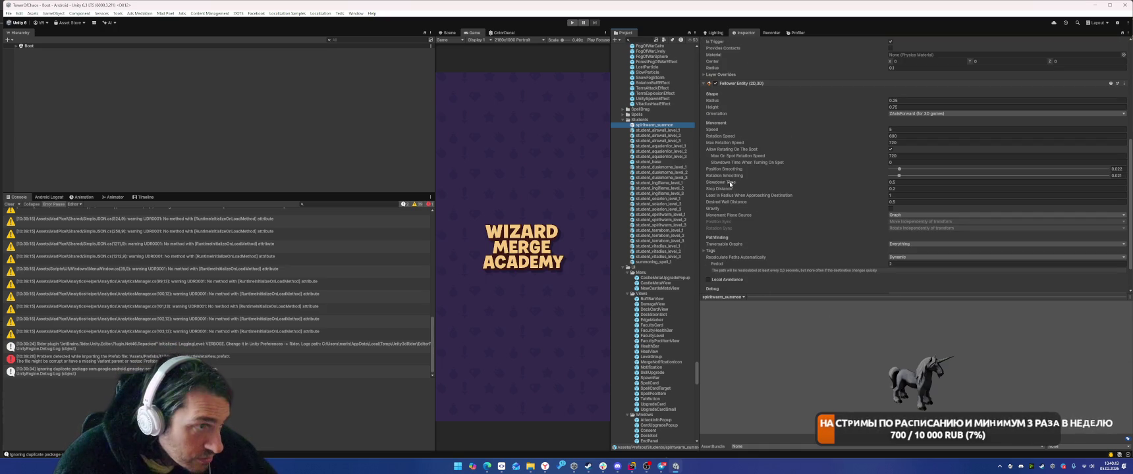
mouse_move(729, 181)
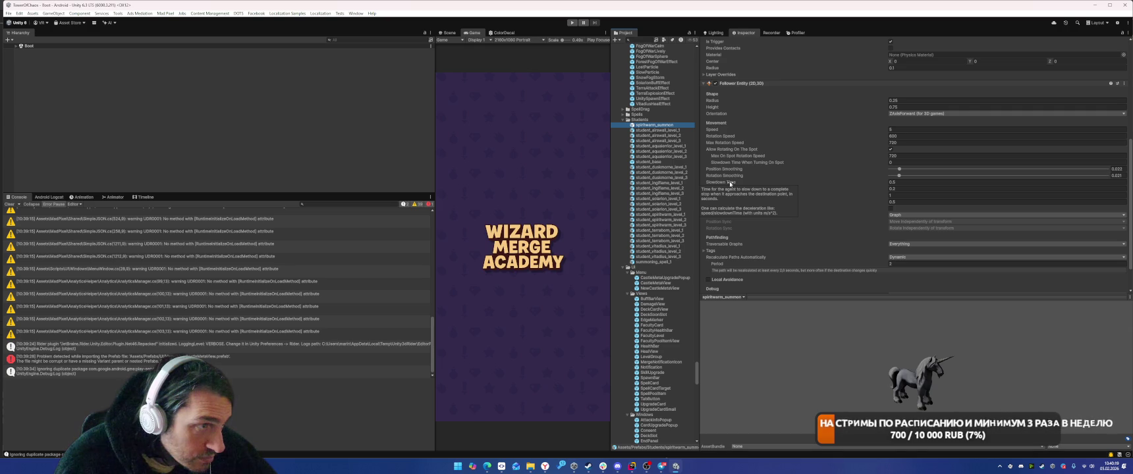
click(354, 157)
click(356, 13)
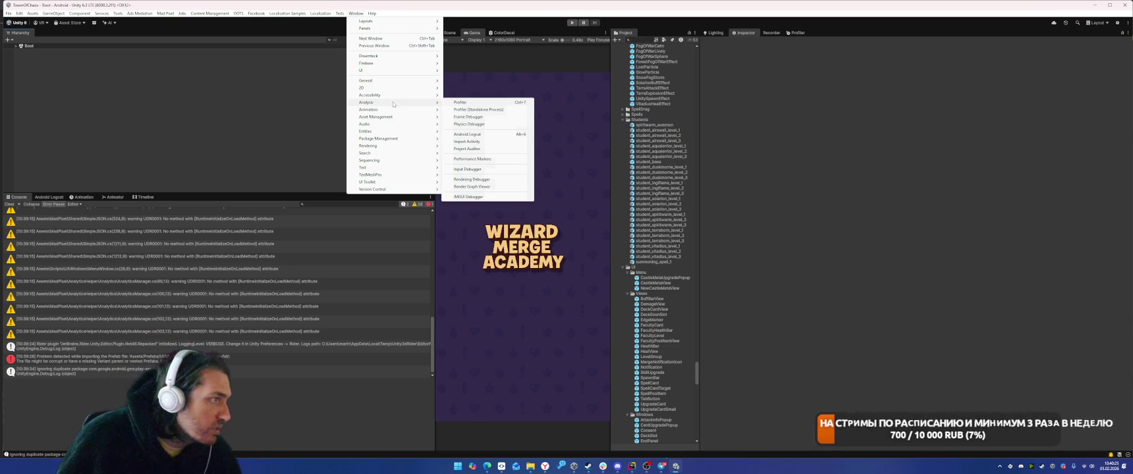
Step: Open Project Auditor via Window > Analysis and show the Build Size report
click(548, 188)
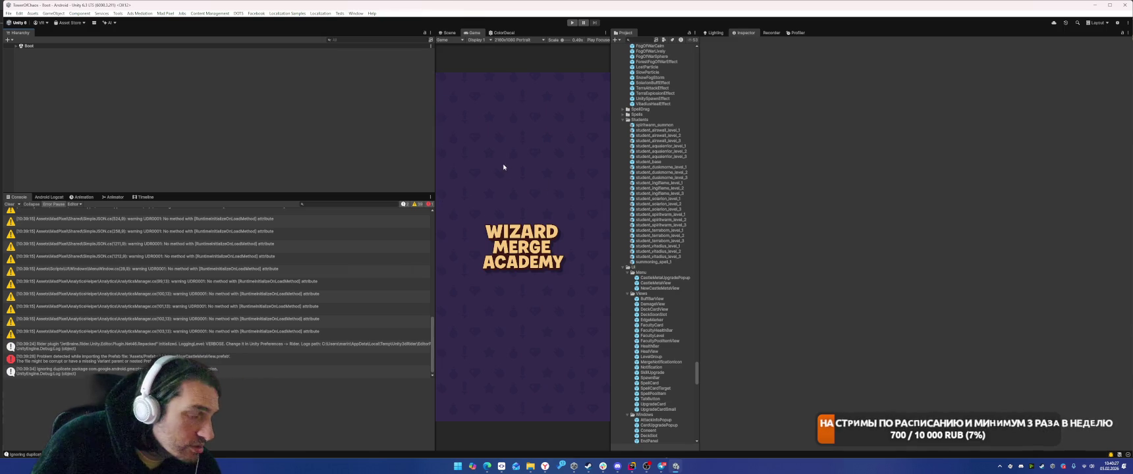
click(589, 58)
click(580, 58)
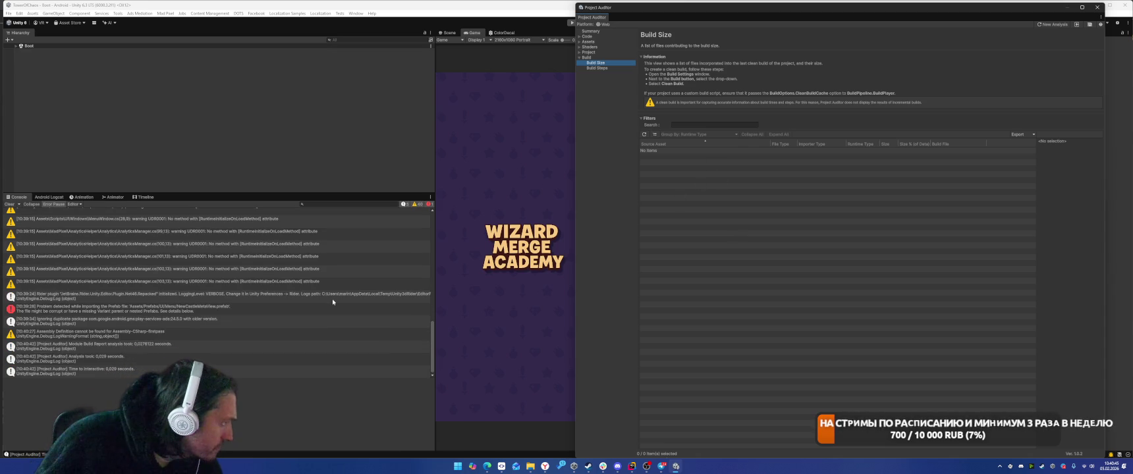
Step: Inspect the analysis timing log message in the Console, then request a new analysis
click(244, 364)
click(679, 150)
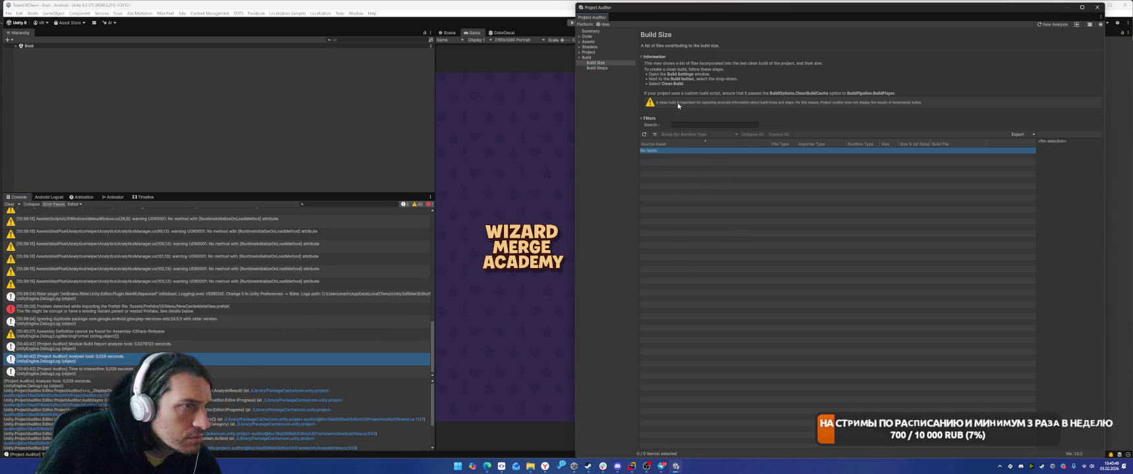
click(1052, 24)
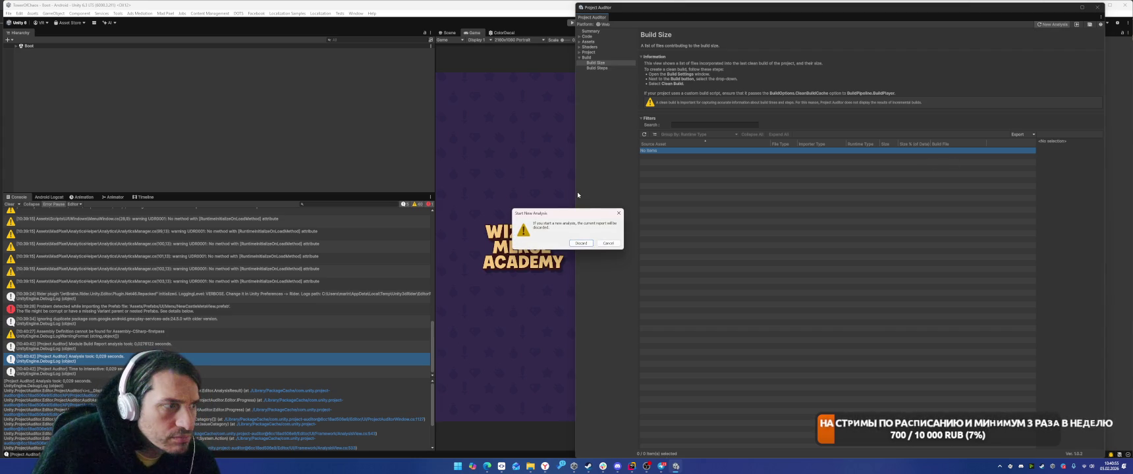
Step: Back out once, then request New Analysis again, discard the old report, and run the full analysis
click(608, 243)
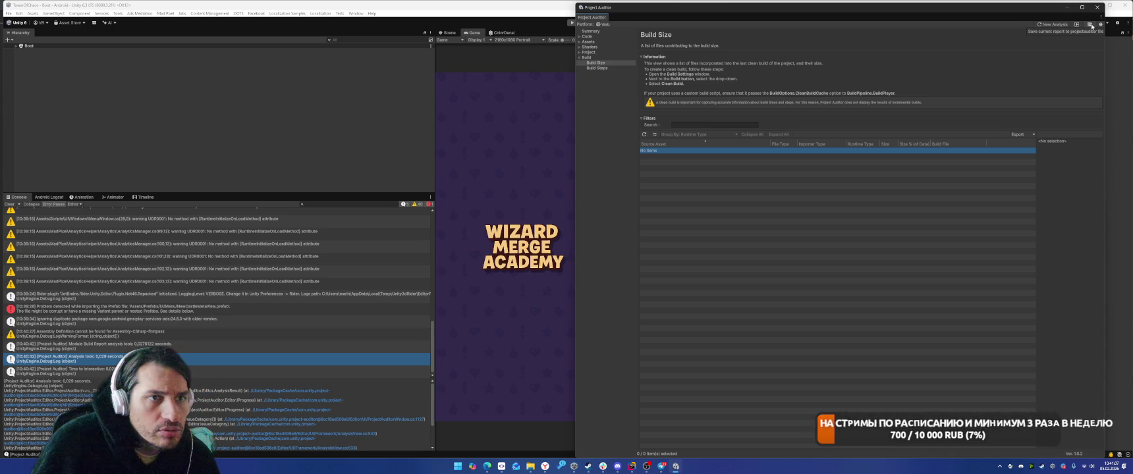
click(1053, 24)
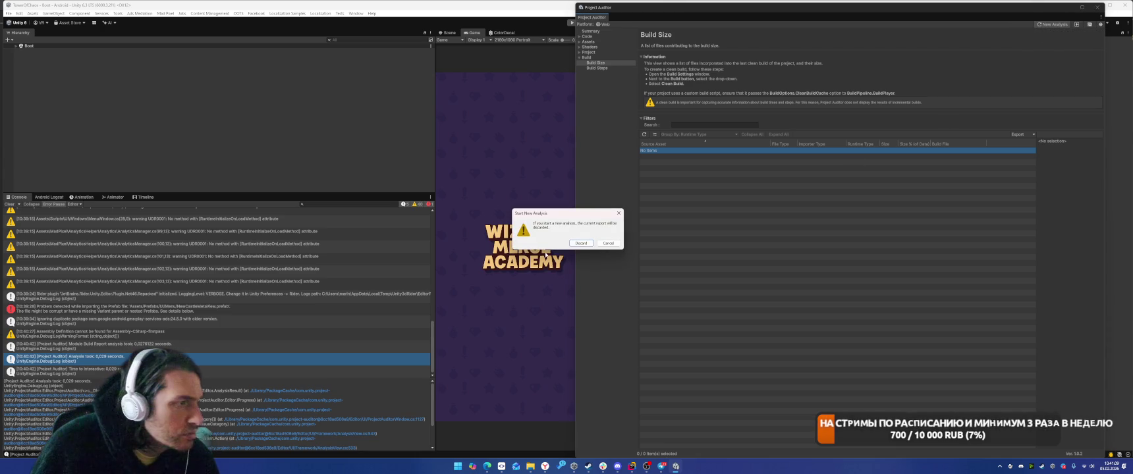
click(581, 243)
click(895, 176)
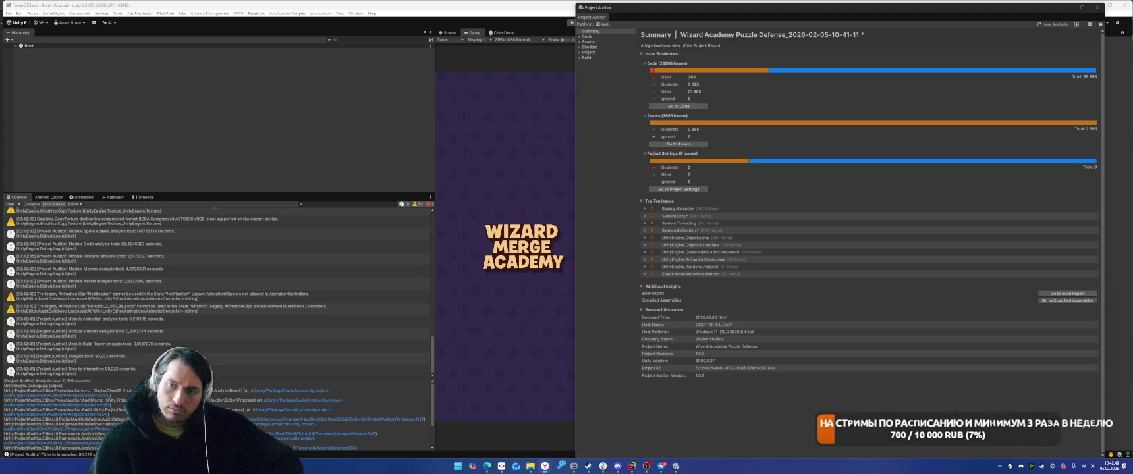
Step: Expand Build in the navigation and show the Build Steps report
click(580, 58)
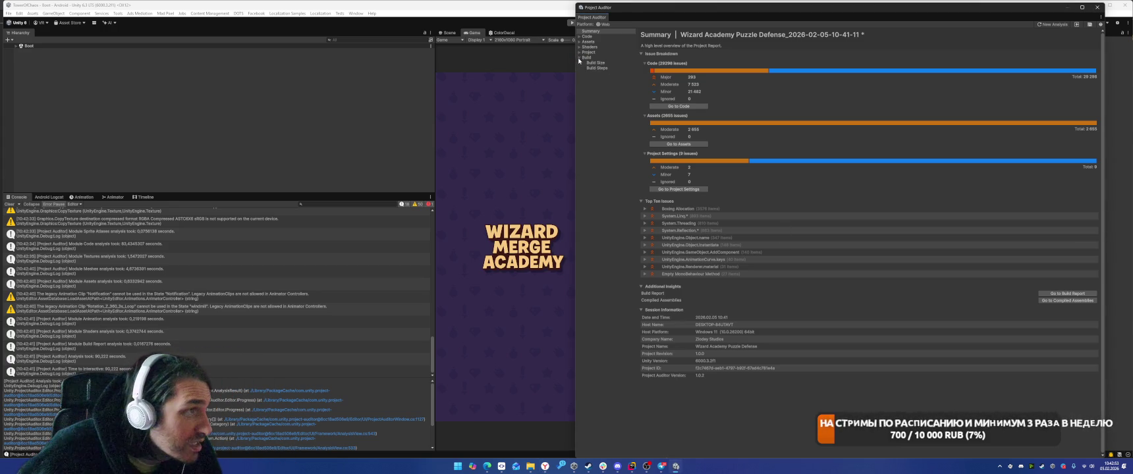
click(596, 63)
click(603, 67)
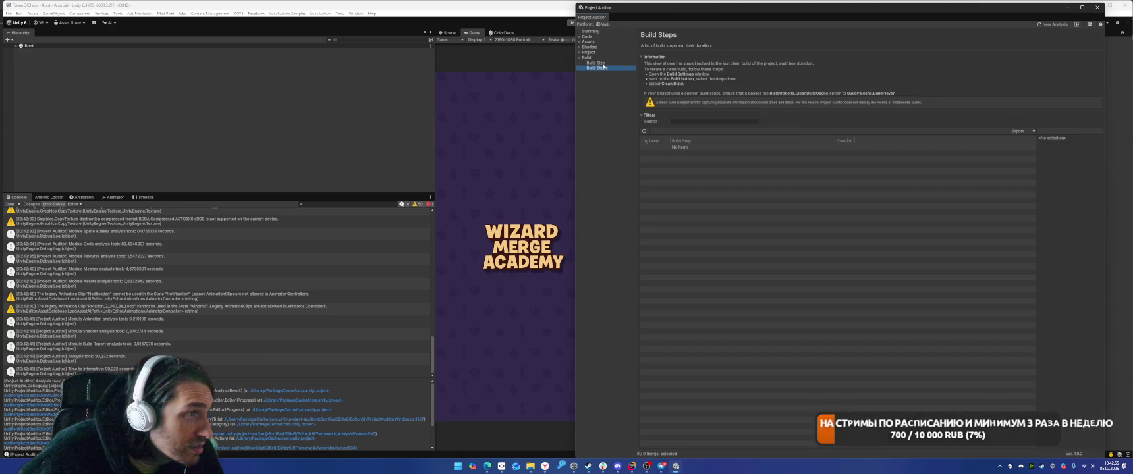
Step: Try exporting all build steps to CSV, cancel the save, and refresh the report
click(1019, 131)
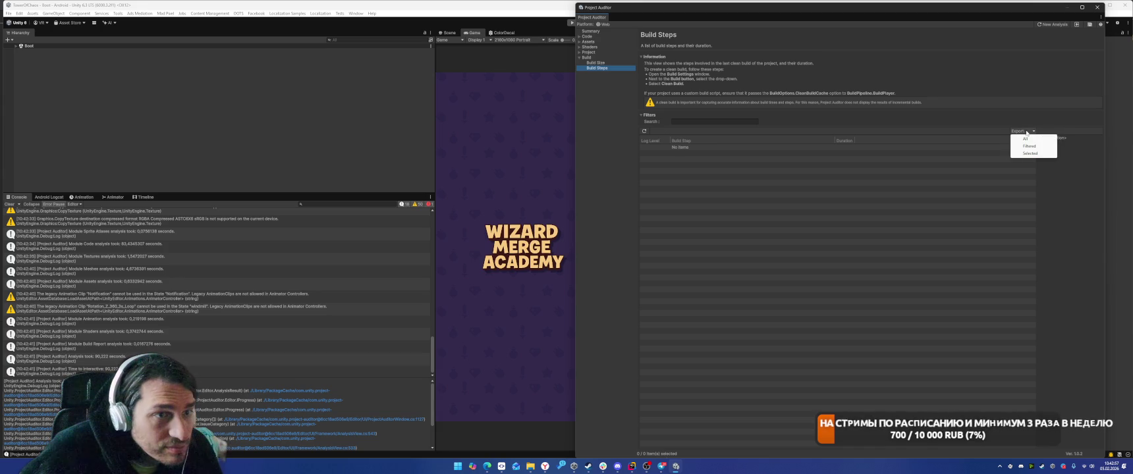
click(1031, 139)
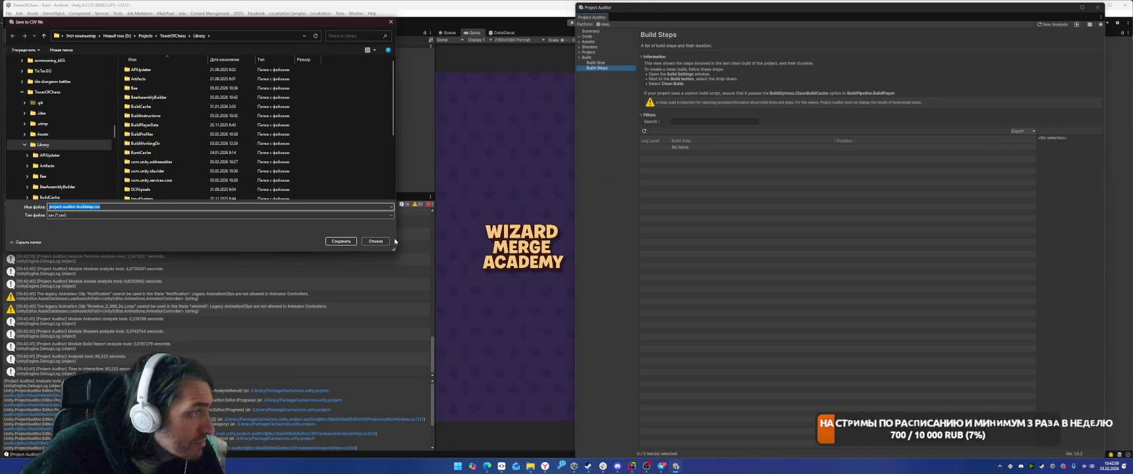
click(376, 241)
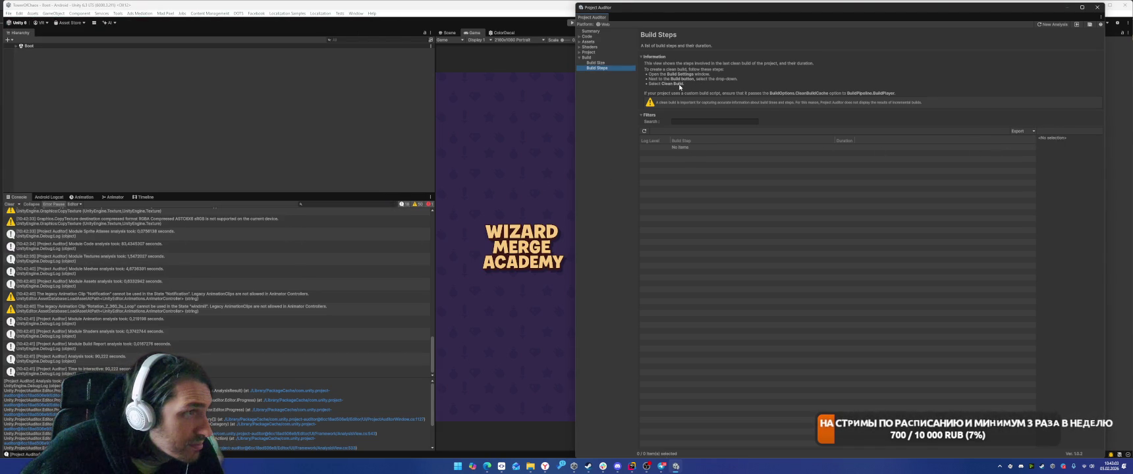
click(645, 132)
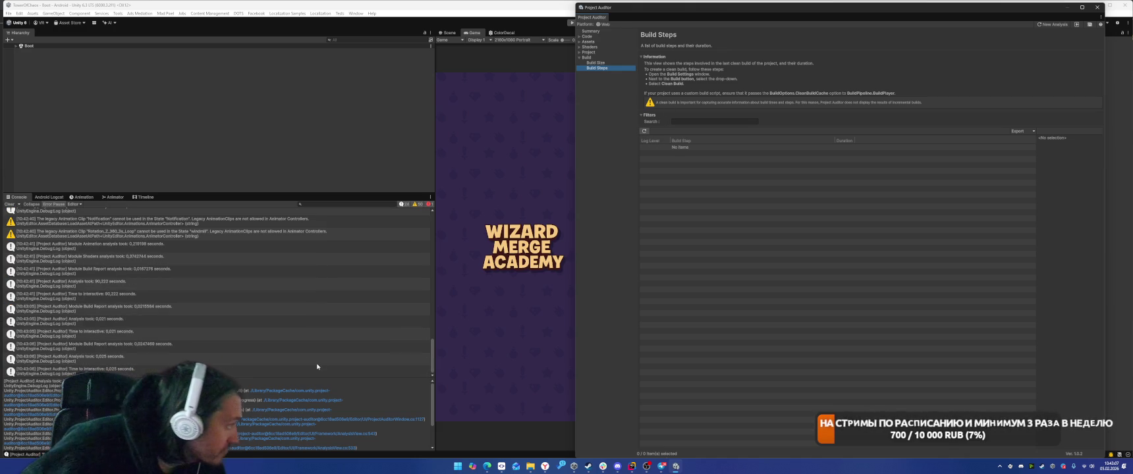
Step: Open the Editor log in a text editor from the Console's menu, then return to Project Auditor
click(431, 197)
click(448, 212)
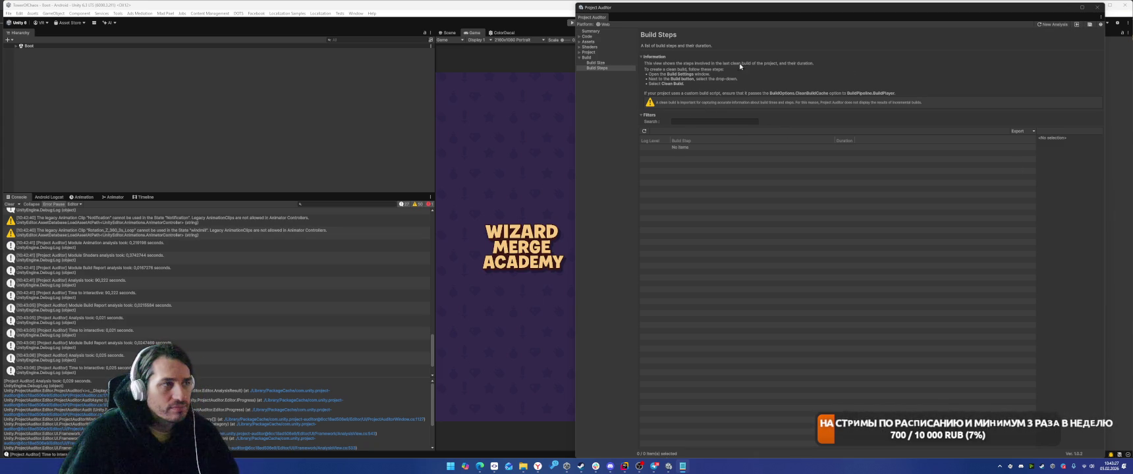
click(593, 28)
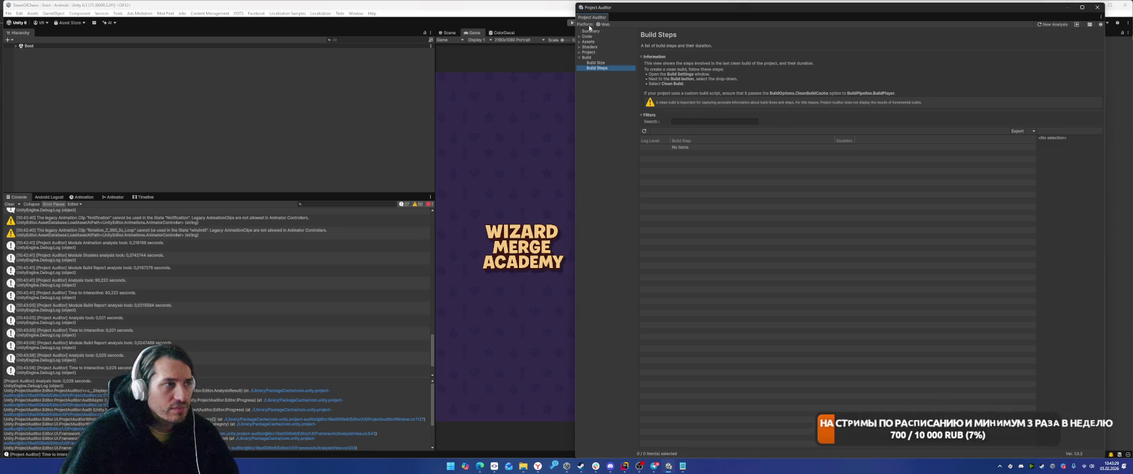